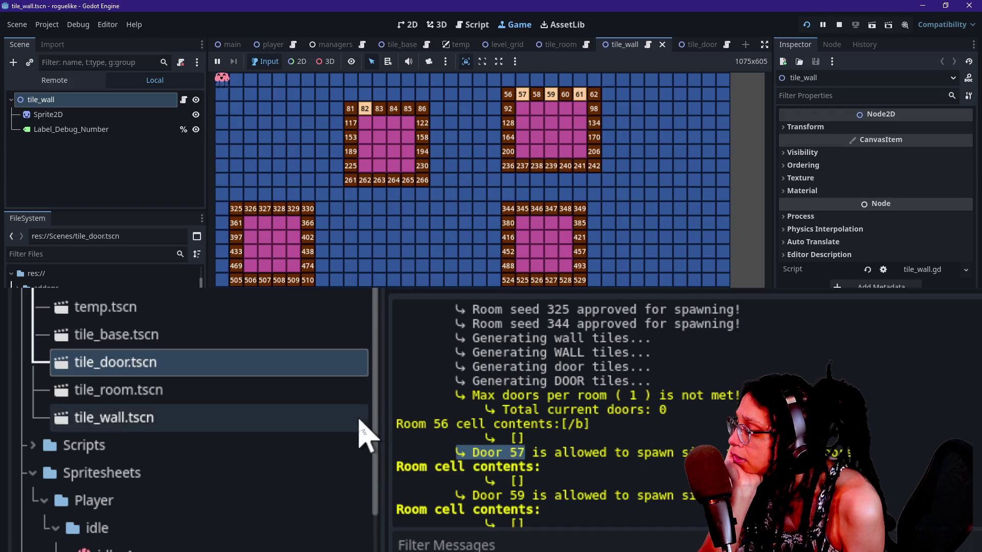
Show the Remote scene tree, expand Main and Managers, and select ManageTileData.
left_click_drag(397, 424, 583, 440)
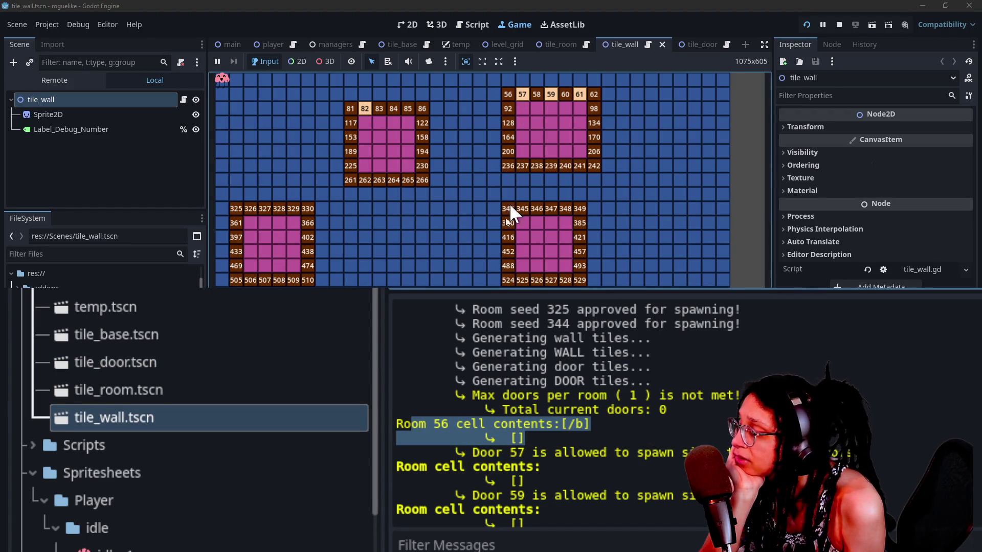
left_click(75, 79)
left_click(17, 138)
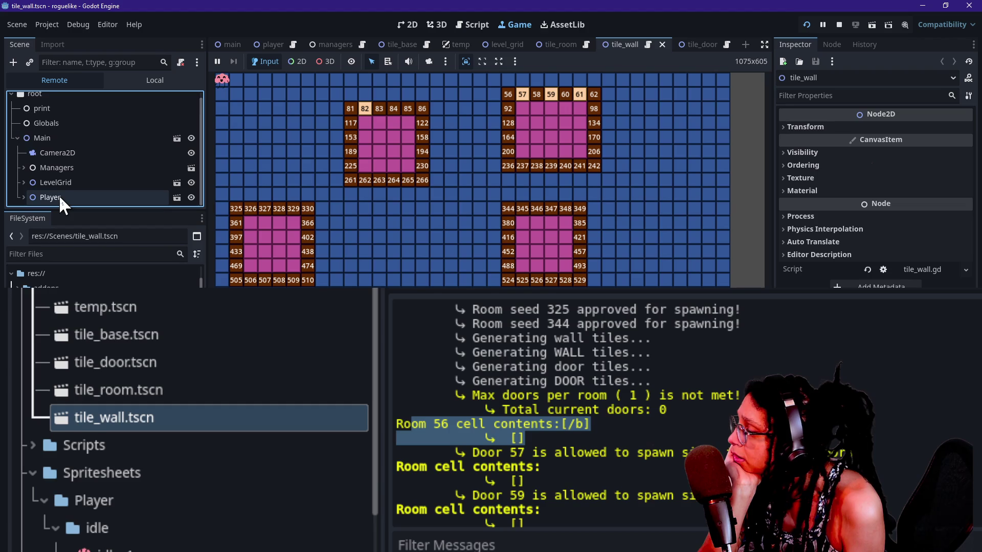
scroll(59, 194, "up", 1)
left_click(23, 174)
scroll(72, 170, "down", 2)
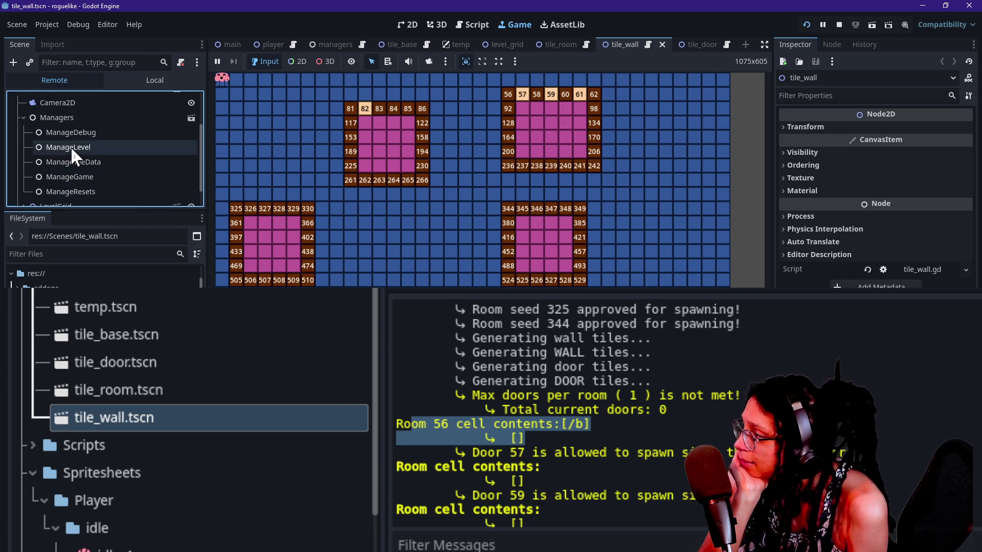
left_click(82, 161)
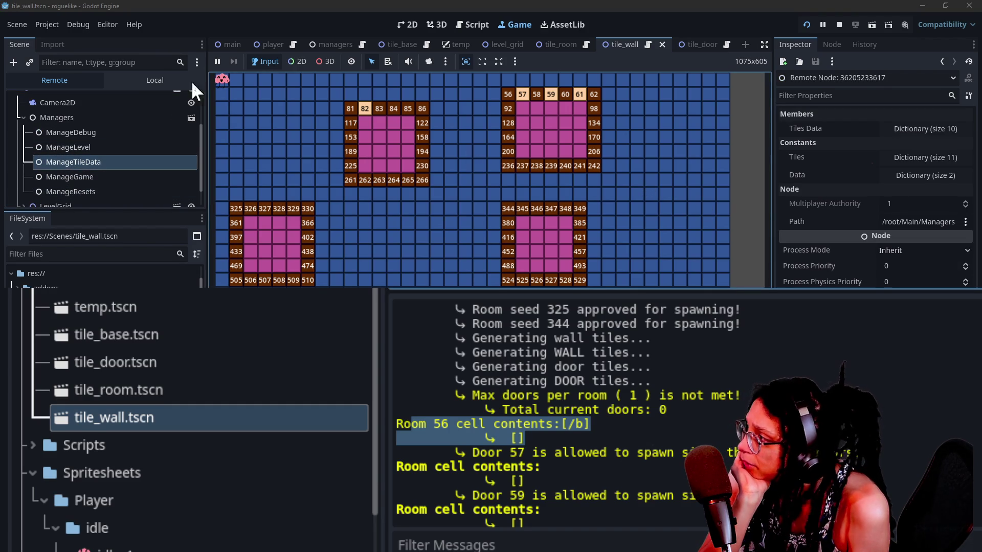
Look through ManageGame and ManageResets, then select the live ManageLevel node.
left_click(123, 179)
left_click(121, 192)
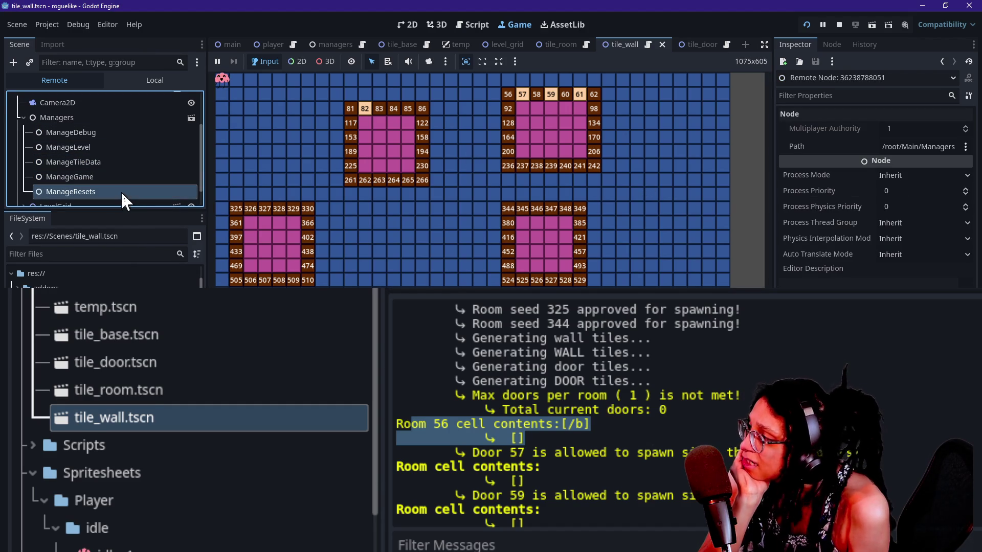
left_click(118, 179)
left_click(114, 145)
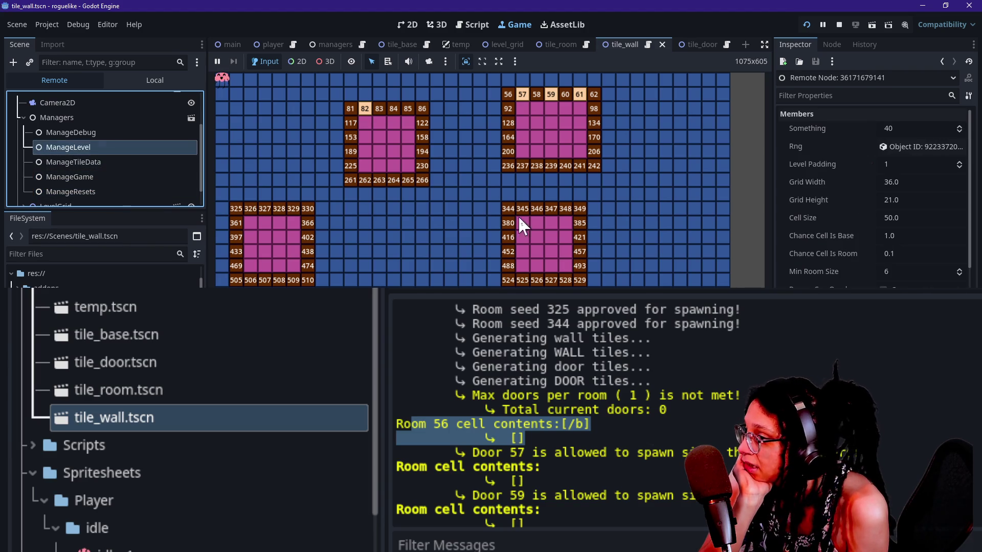
scroll(921, 174, "down", 10)
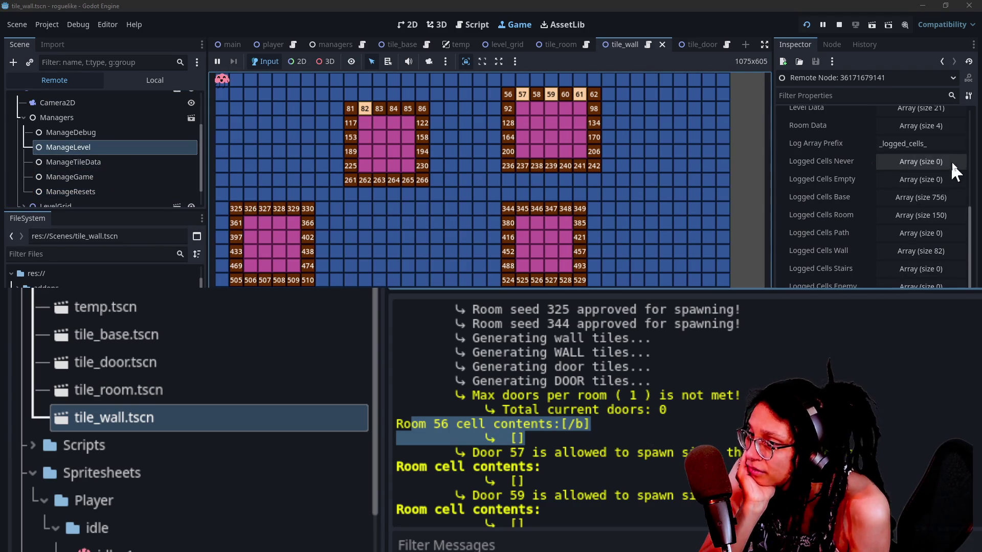
Expand ManageLevel's Room Data array and briefly open room 2's dictionary.
left_click(951, 127)
scroll(779, 220, "down", 2)
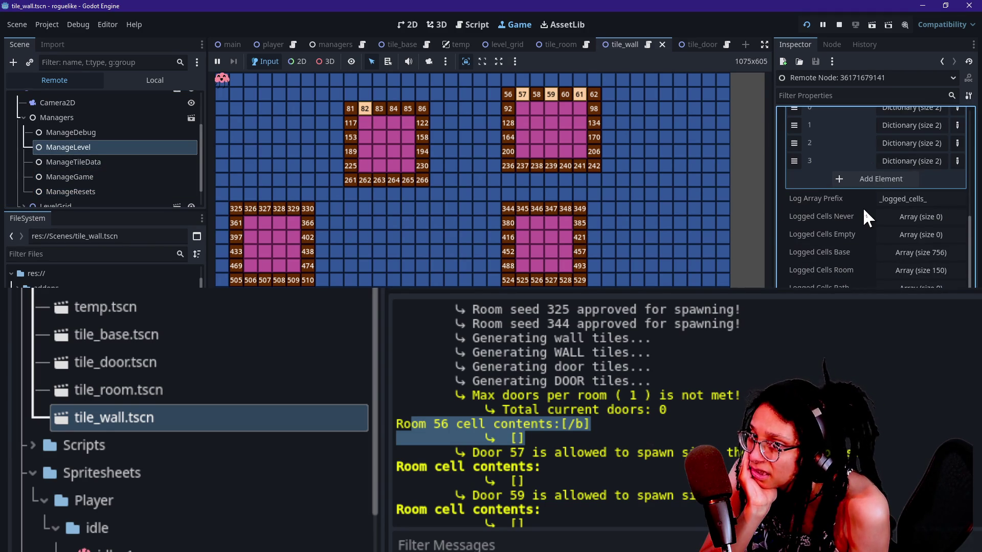
left_click(901, 145)
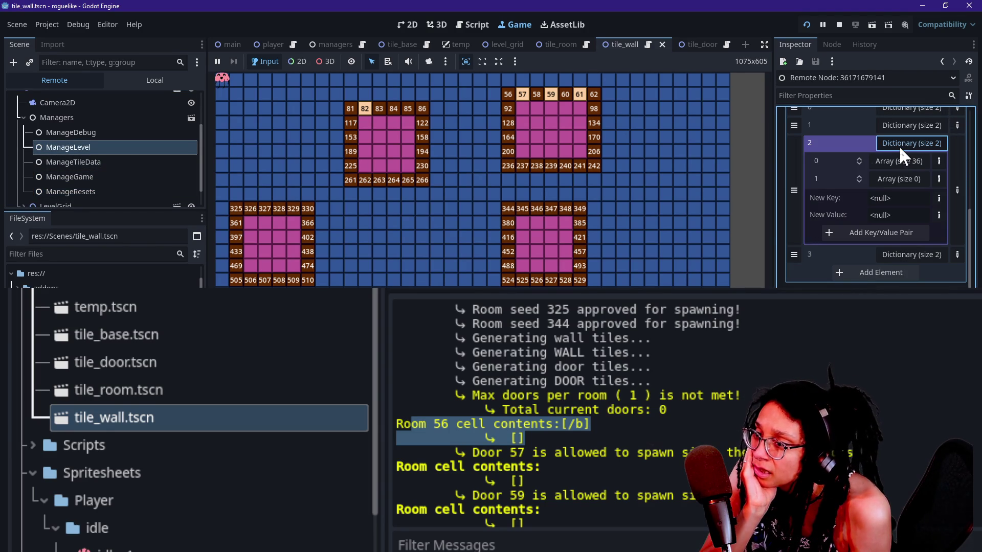
left_click(898, 145)
scroll(892, 161, "up", 2)
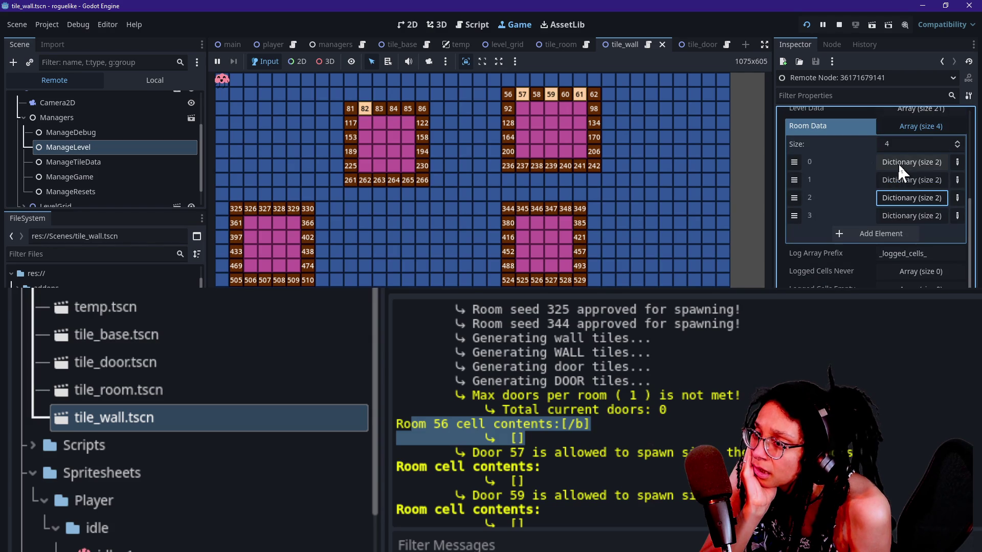
Inspect room 1's dictionary, its single-entry and 36-entry arrays and nested cell values.
left_click(901, 174)
scroll(854, 174, "down", 2)
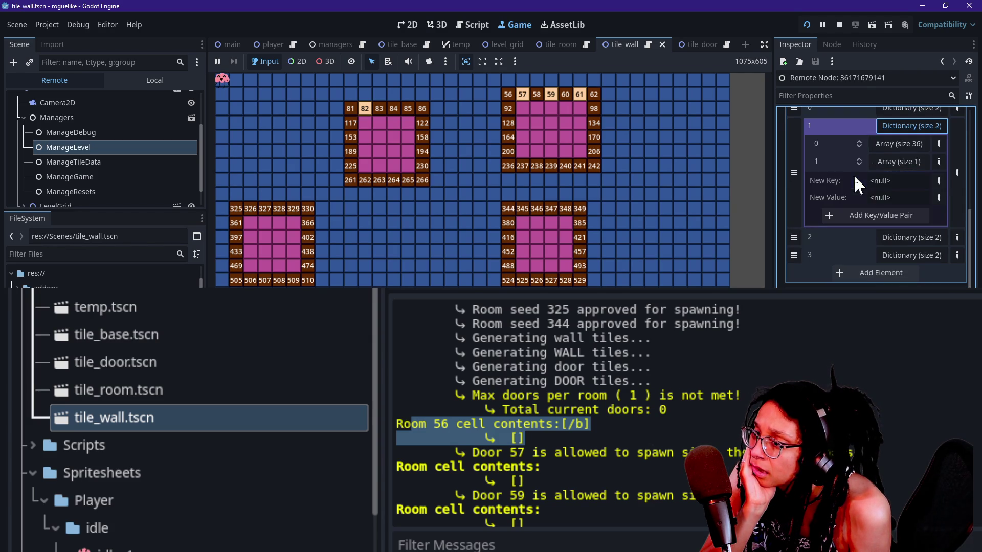
left_click(889, 163)
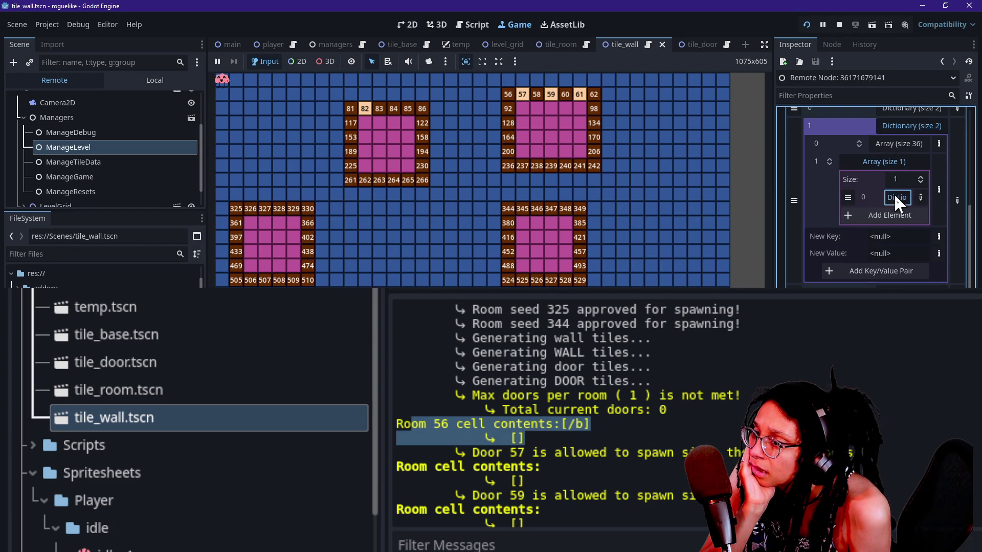
left_click(895, 197)
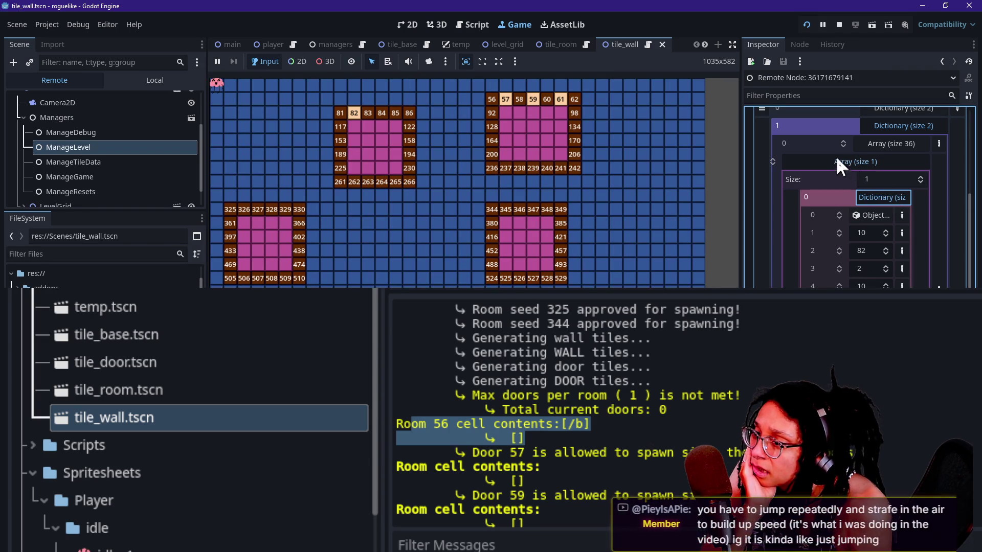
left_click(324, 110)
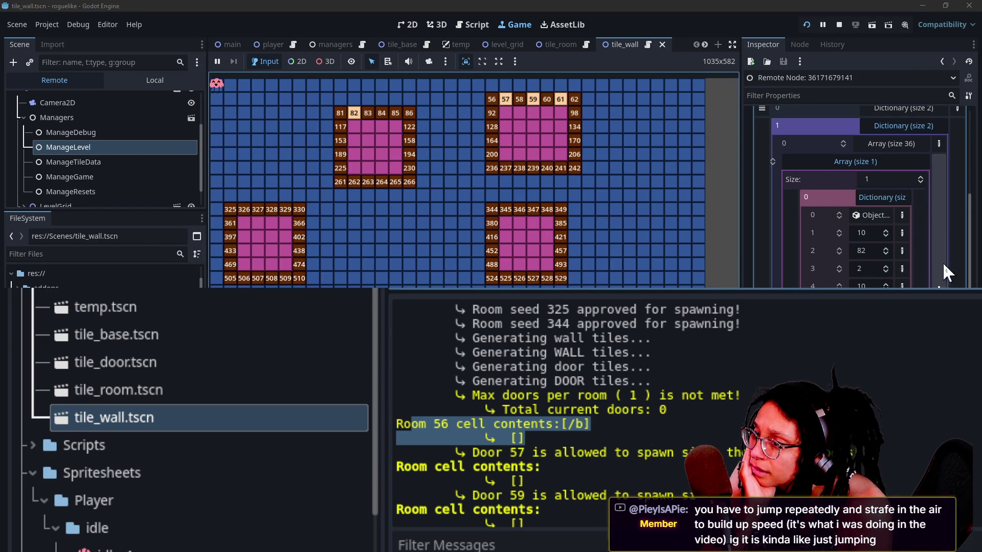
left_click(913, 143)
left_click(895, 179)
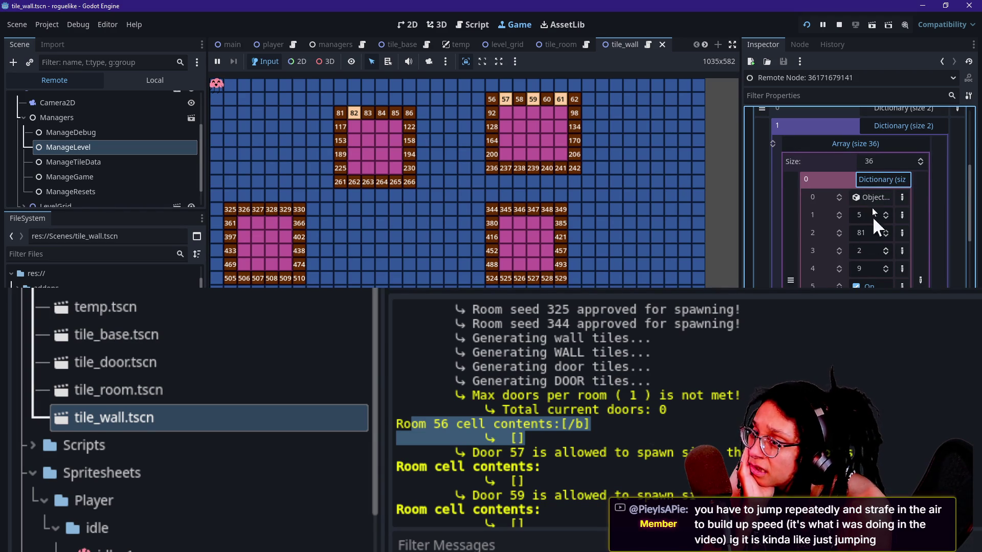
left_click(876, 177)
left_click(890, 125)
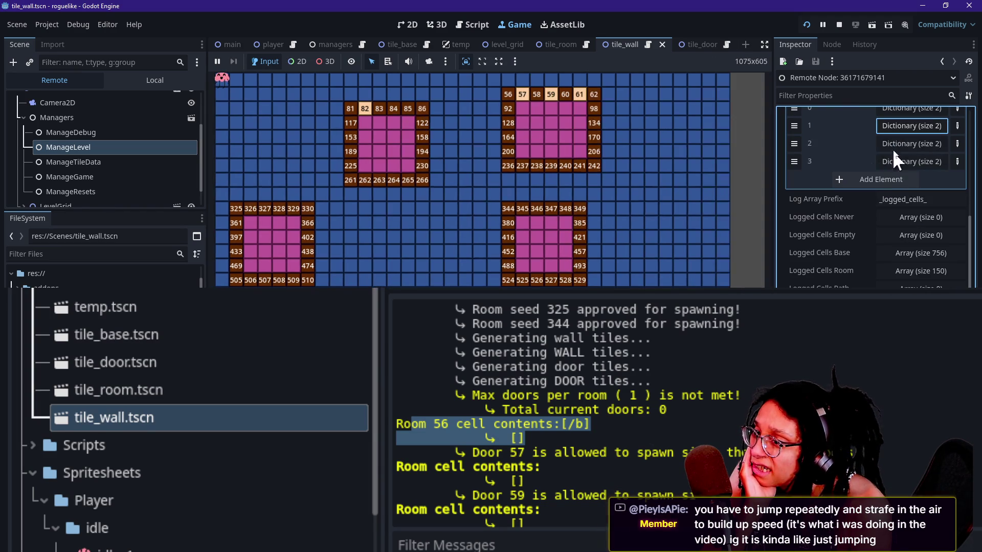
scroll(823, 147, "up", 2)
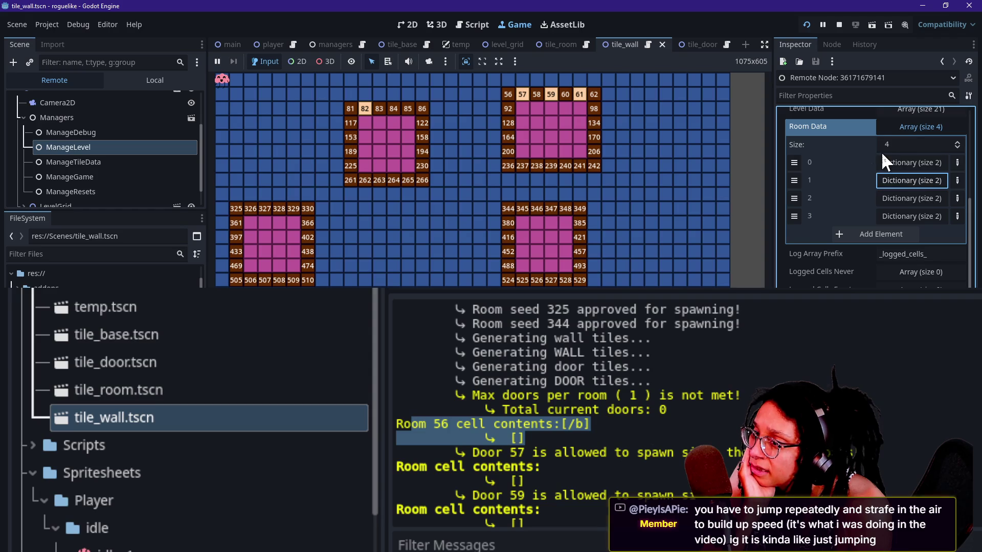
Inspect Level Data's first row and its first cell dictionary, then collapse Level Data.
scroll(882, 152, "up", 2)
left_click(904, 164)
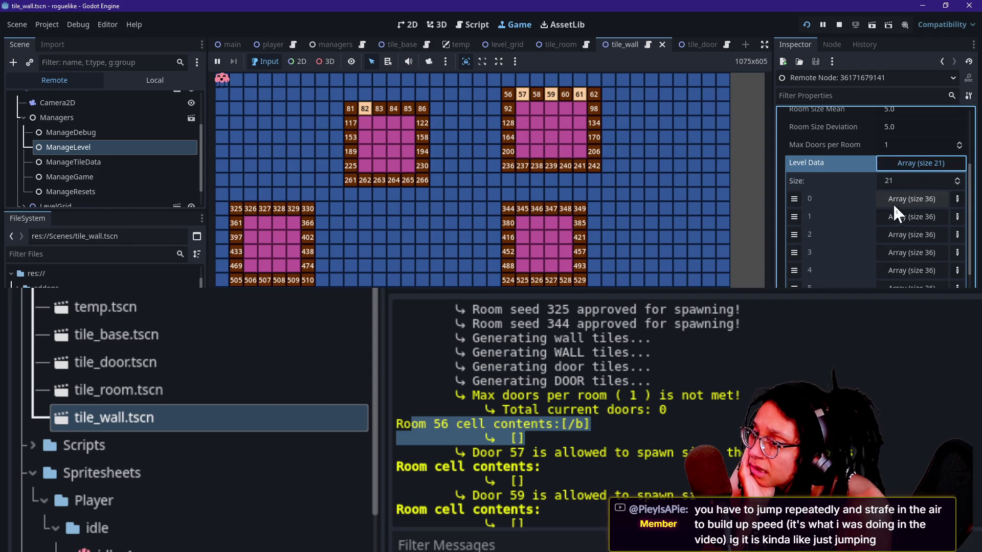
left_click(556, 75)
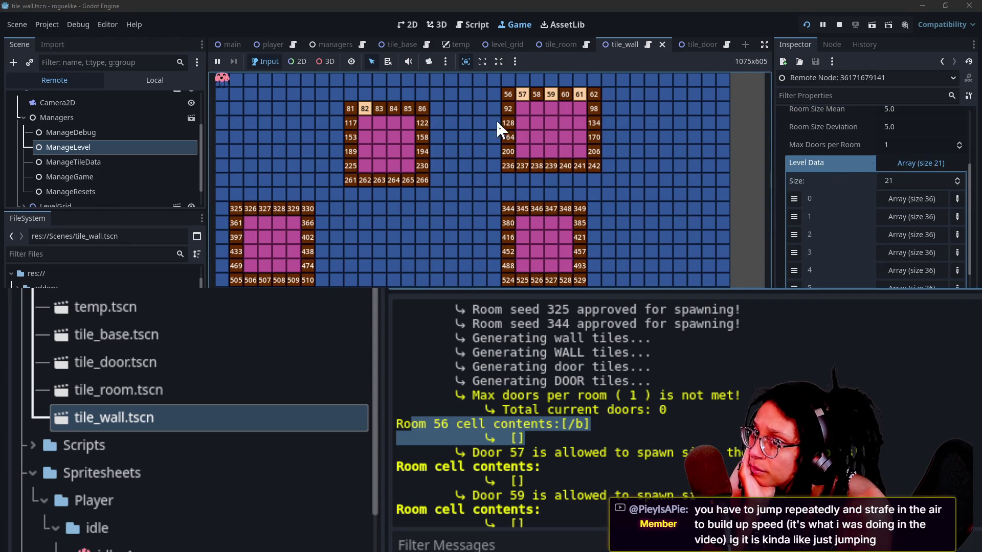
left_click(922, 199)
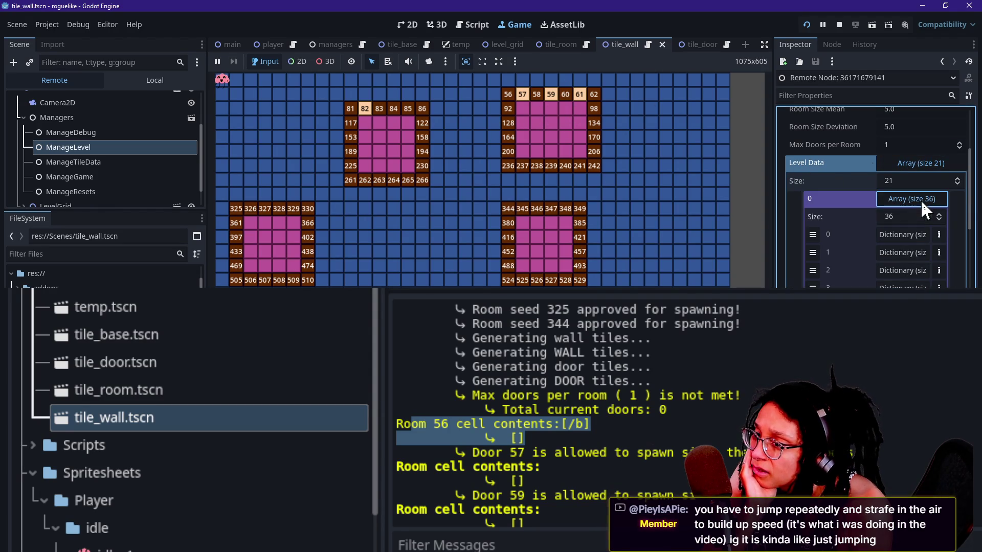
left_click(895, 235)
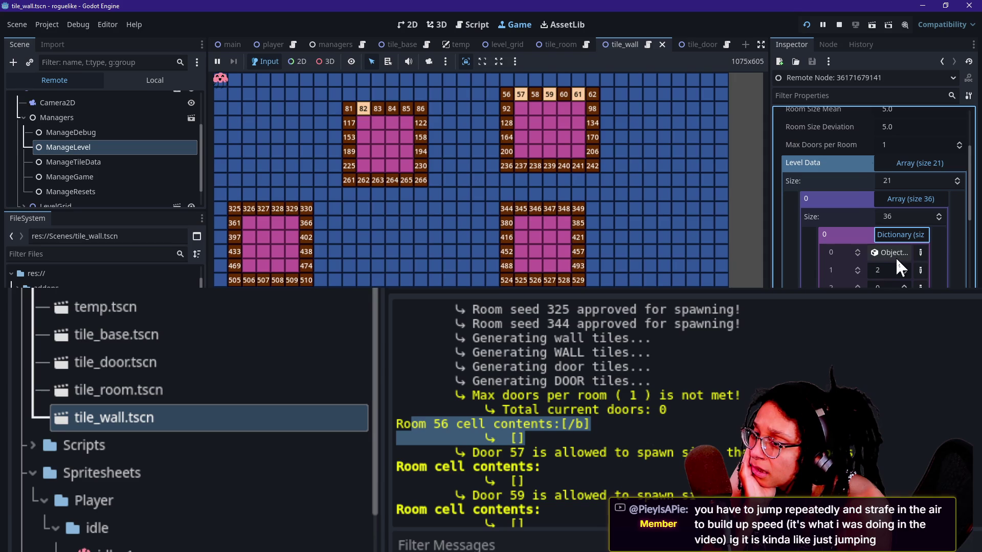
left_click(891, 235)
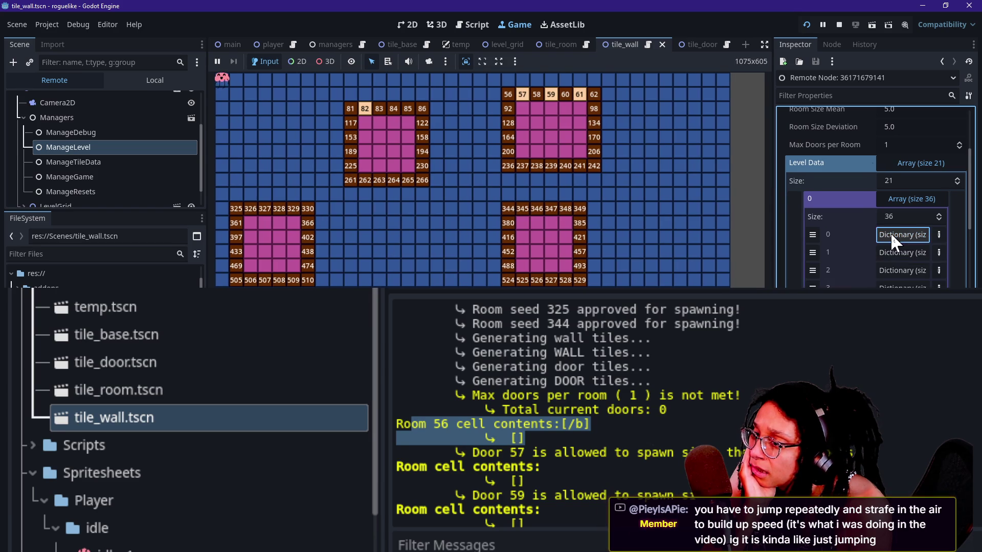
left_click(902, 197)
left_click(909, 161)
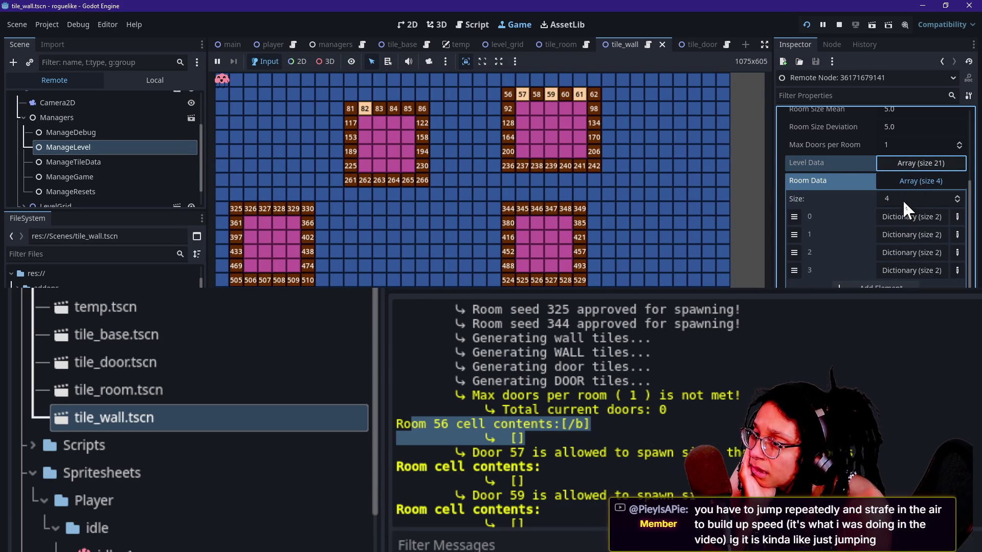
Inspect room 0's dictionary and the first cell of its 42-entry array.
left_click(898, 212)
left_click(898, 213)
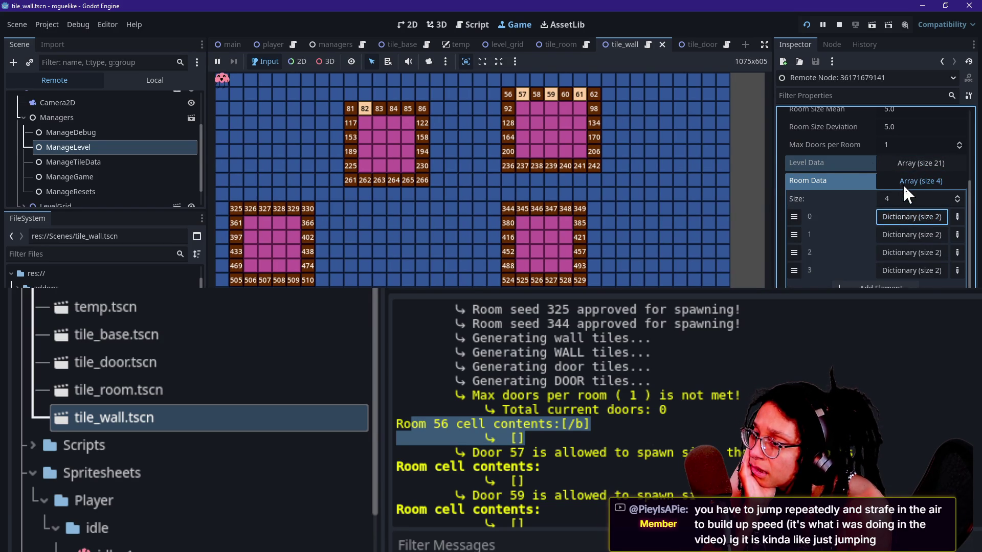
left_click(903, 183)
left_click(903, 184)
left_click(898, 217)
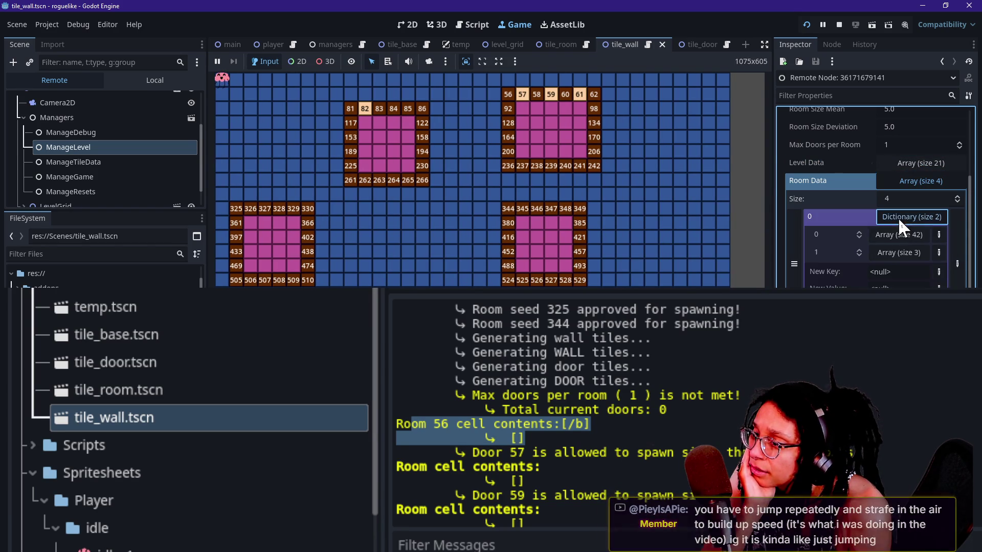
left_click(893, 237)
left_click(897, 268)
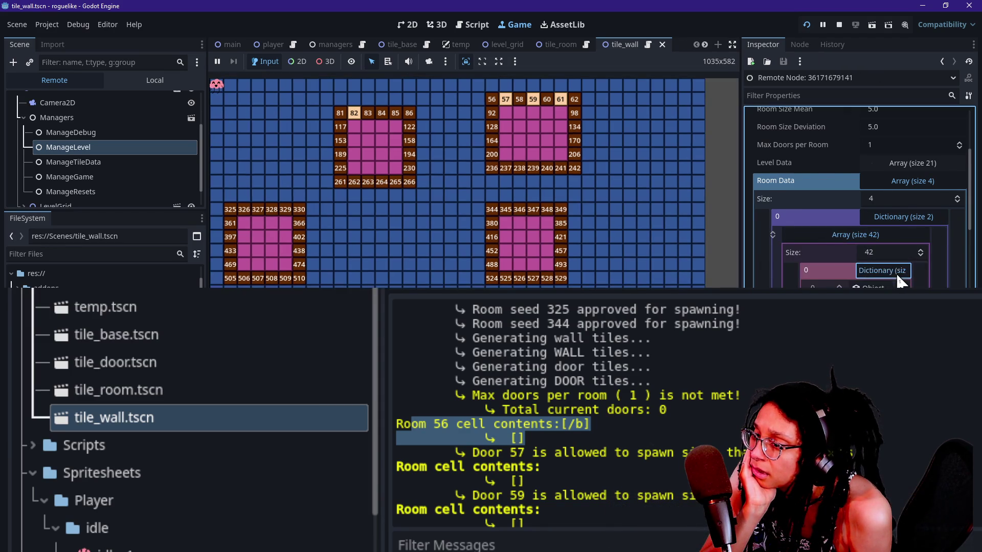
scroll(896, 272, "down", 2)
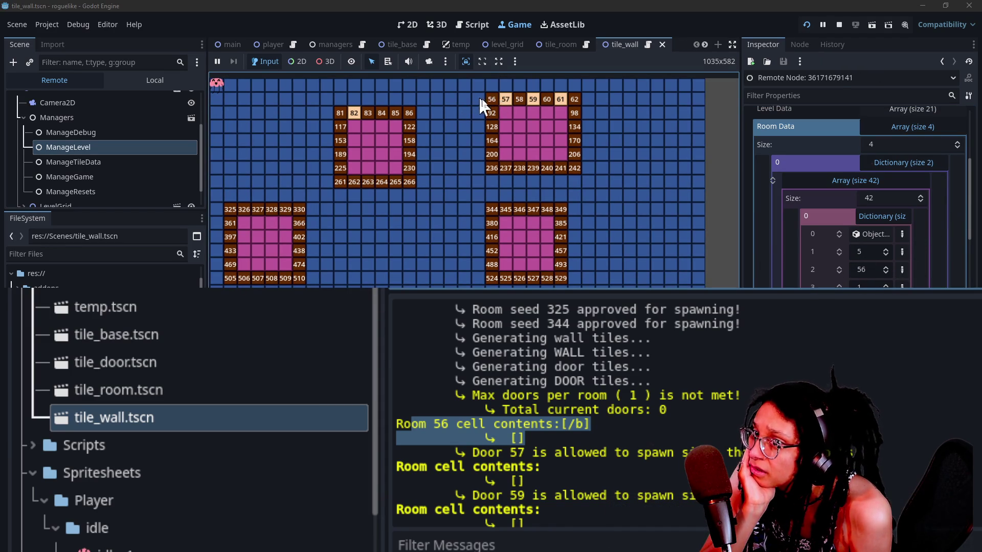
left_click(876, 216)
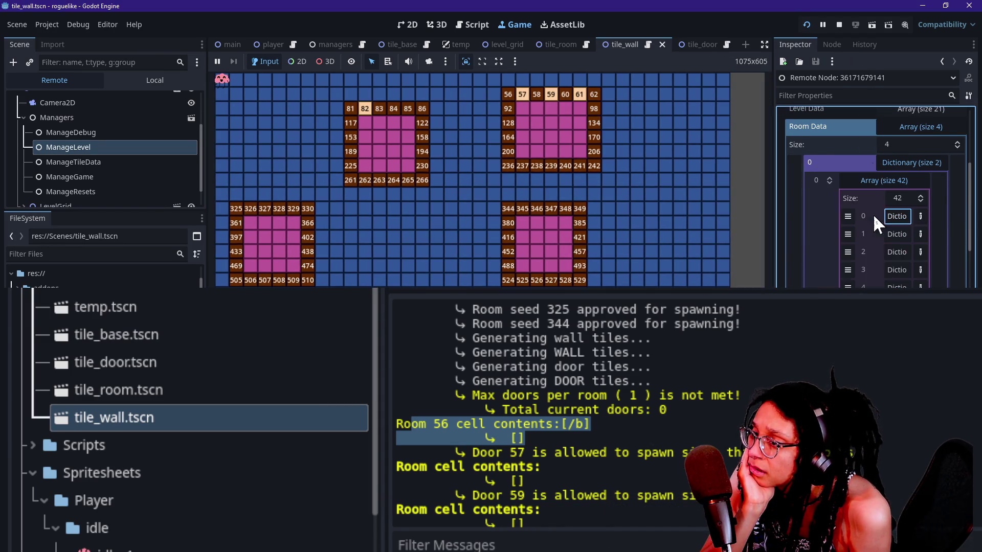
left_click(894, 164)
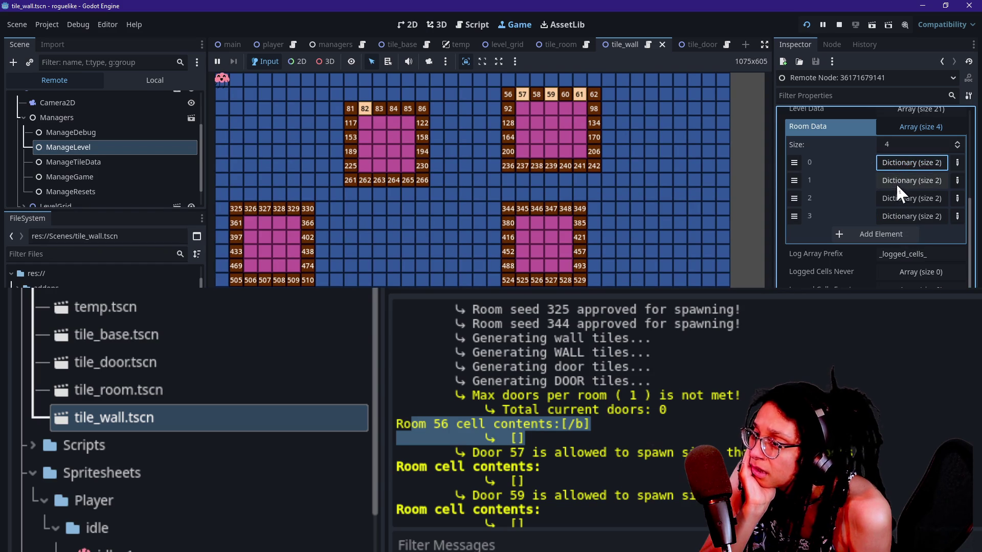
Reopen room 0's dictionary and expand its second array of 3 Dictionaries.
left_click(897, 165)
left_click(892, 179)
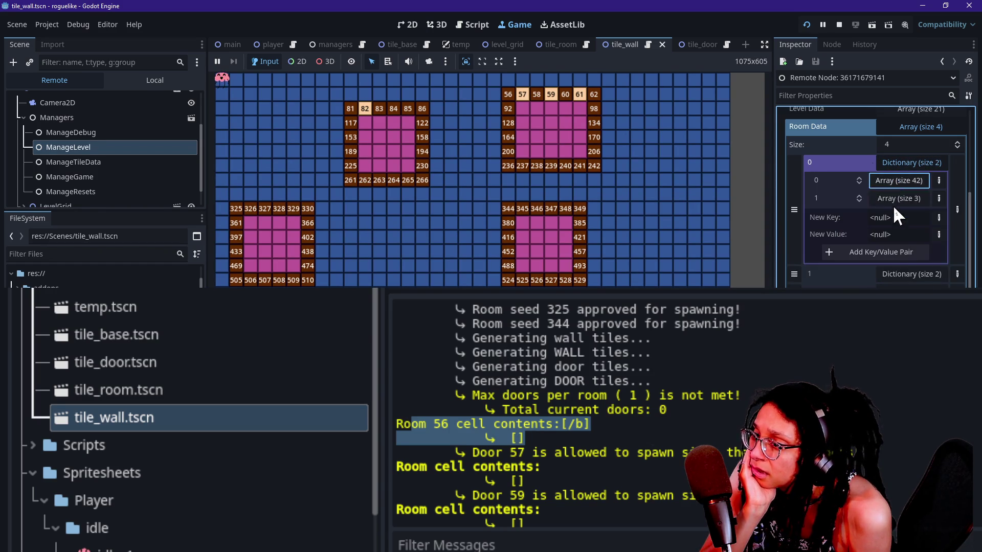
left_click(888, 201)
scroll(882, 218, "down", 2)
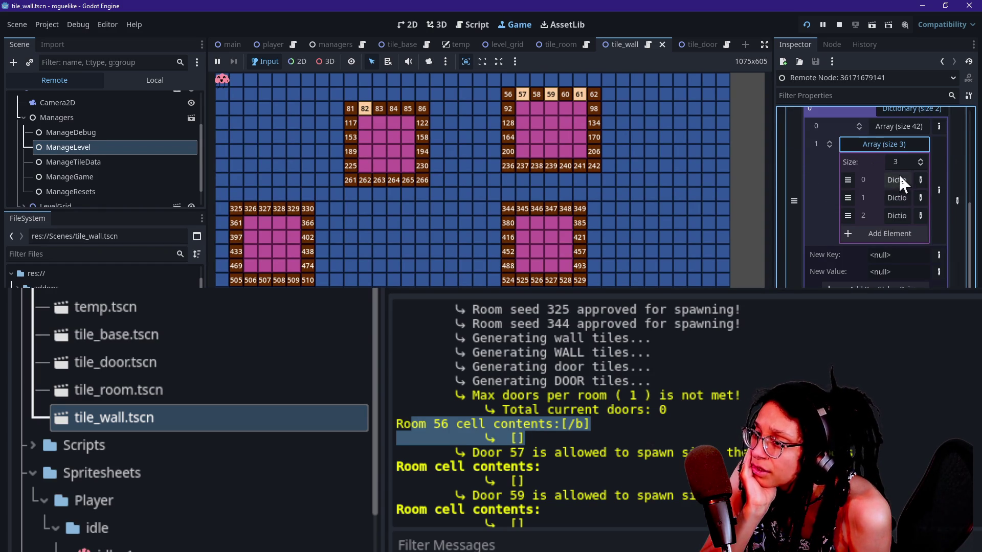
left_click(561, 130)
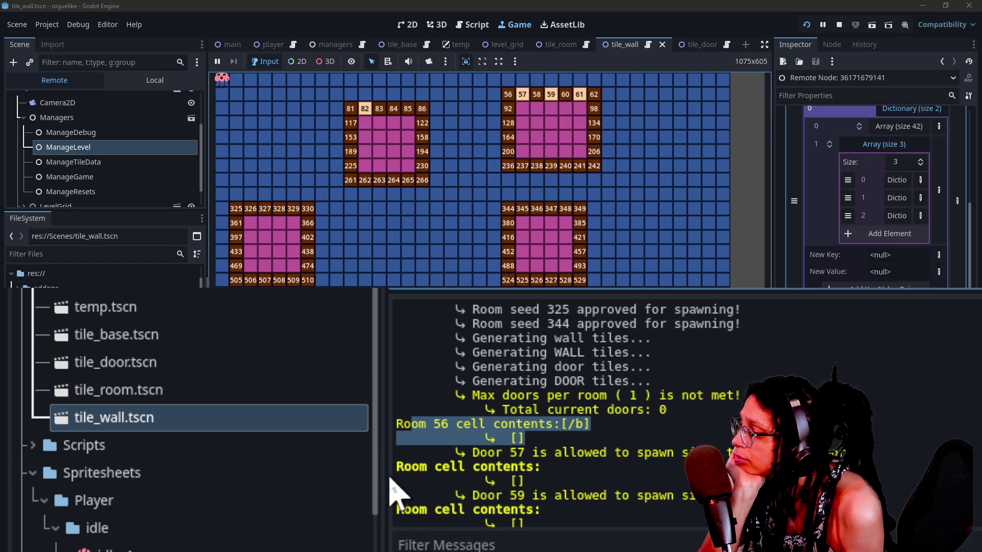
Mark the empty room-contents and Max doors lines in the Output log, then open tile_wall.gd.
scroll(481, 481, "down", 2)
left_click(489, 486)
mouse_move(486, 471)
left_mouse_down()
mouse_move(471, 471)
mouse_move(555, 493)
mouse_move(503, 468)
mouse_move(486, 470)
left_mouse_up()
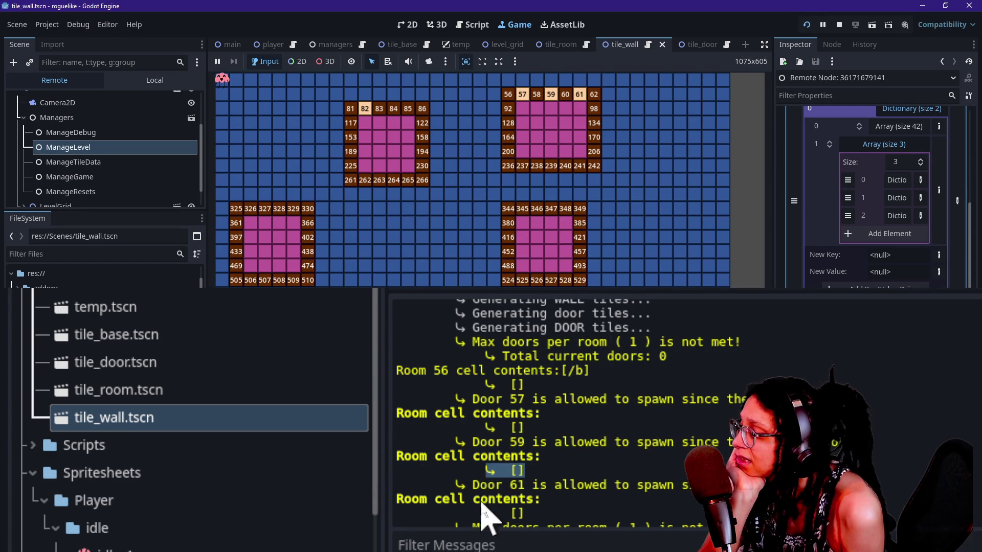
scroll(567, 519, "down", 2)
mouse_move(568, 519)
left_mouse_down()
mouse_move(495, 508)
mouse_move(486, 482)
left_mouse_up()
left_click(487, 467)
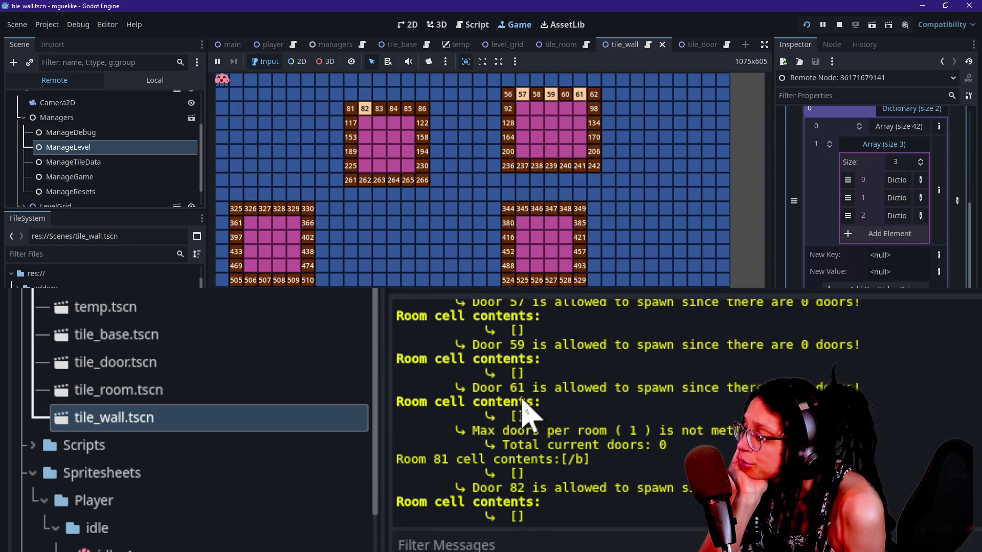
mouse_move(527, 417)
left_mouse_down()
mouse_move(476, 401)
mouse_move(457, 417)
left_mouse_up()
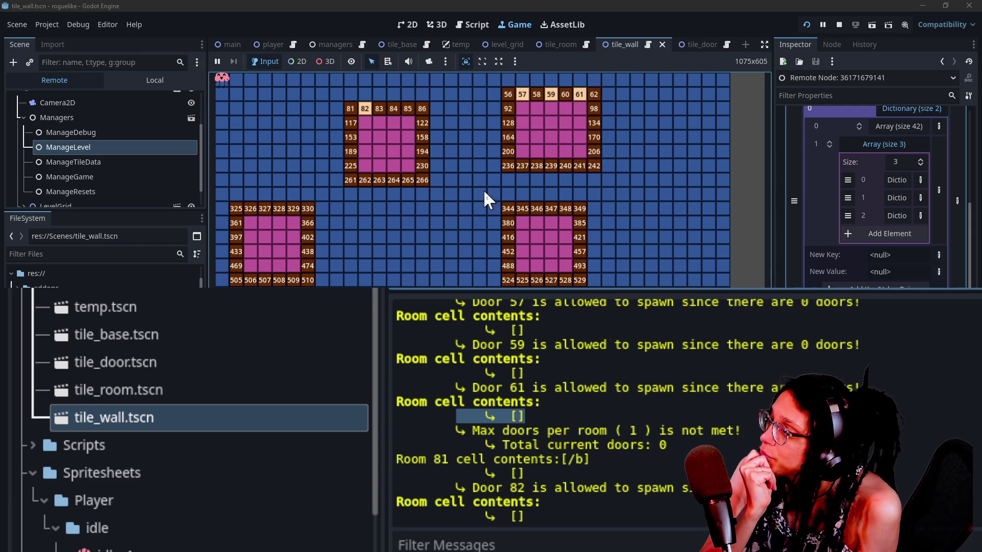
mouse_move(627, 432)
left_mouse_down()
mouse_move(478, 432)
mouse_move(539, 431)
left_mouse_up()
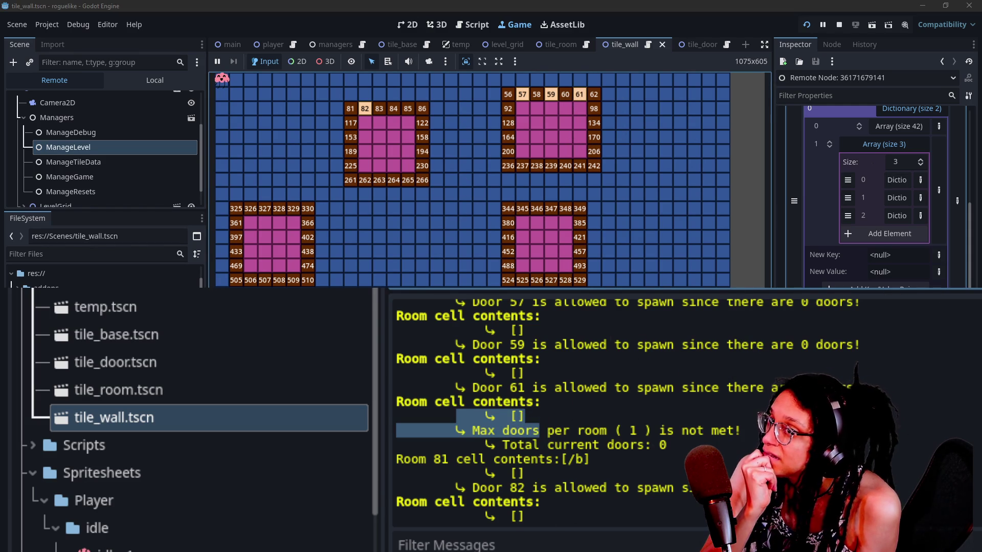
left_click(453, 26)
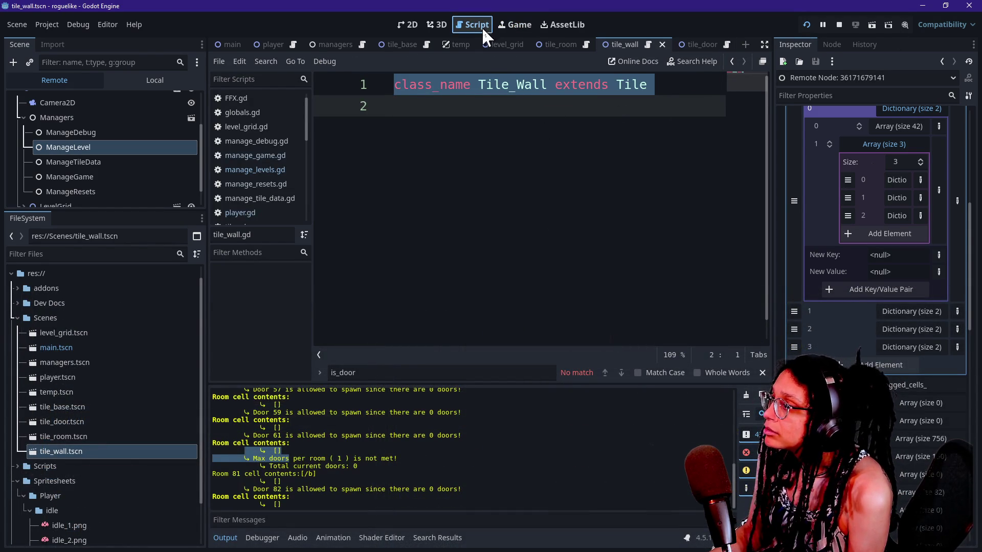
Open manage_levels.gd and hide the output panel and side docks for a wider editor.
left_click(451, 235)
key("ctrl+shift+F11")
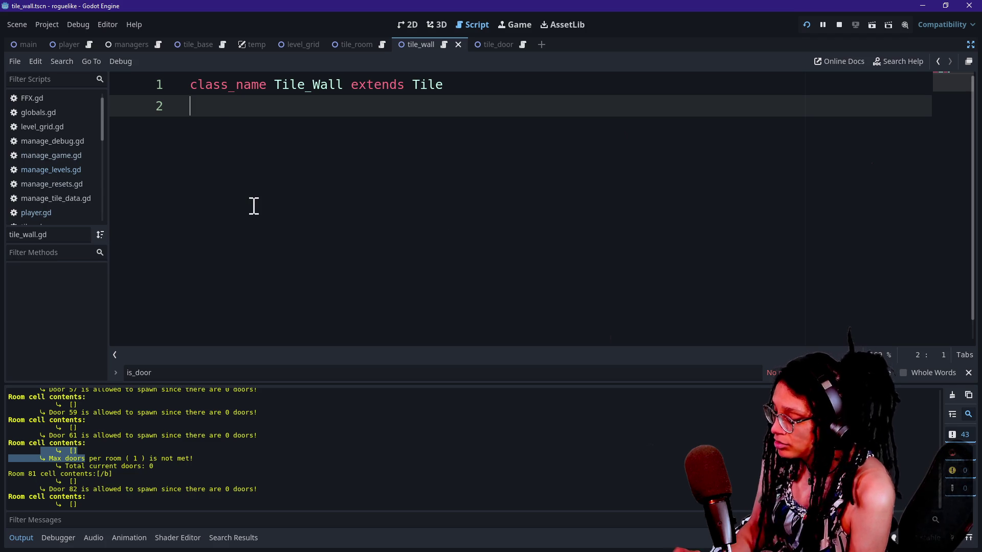
key("ctrl+shift+F11")
left_click(255, 169)
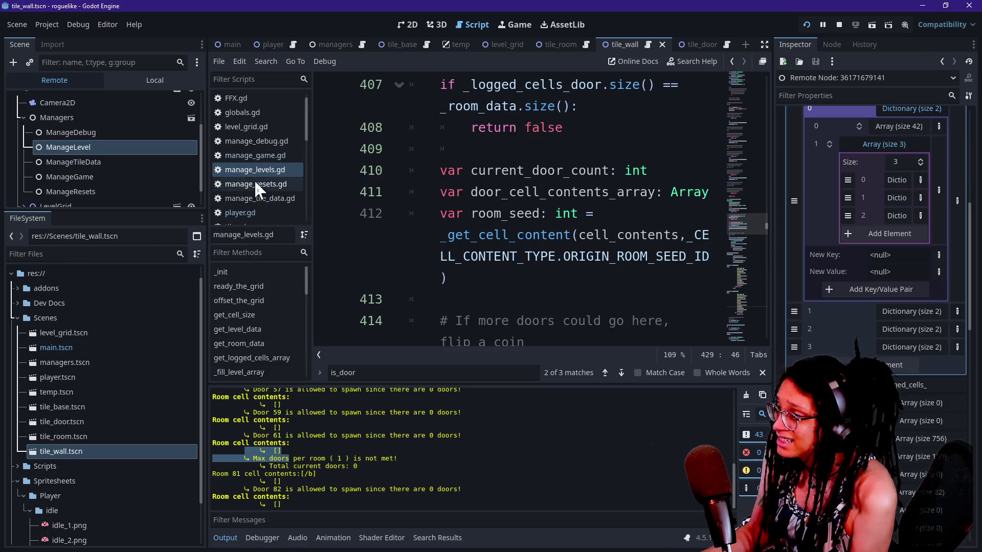
left_click(565, 206)
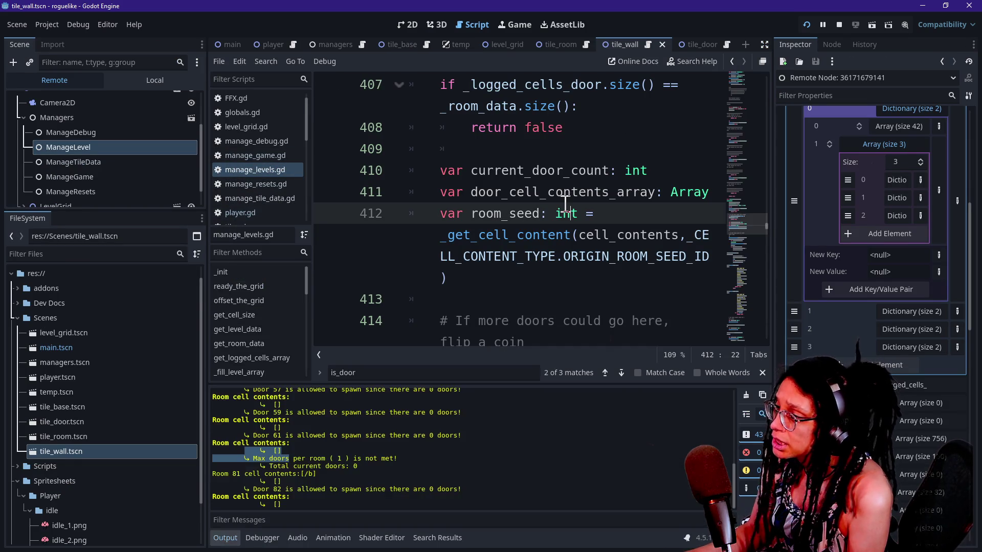
key("ctrl+j")
key("ctrl+shift+F11")
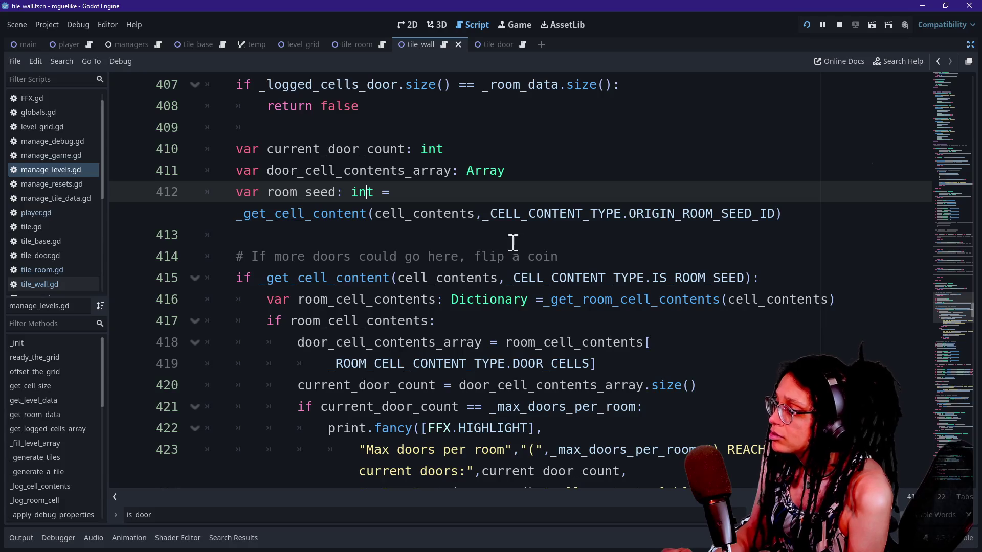
Search the script for _log_ calls and locate the _log_cell_contents call.
key("ctrl+f")
type("_log")
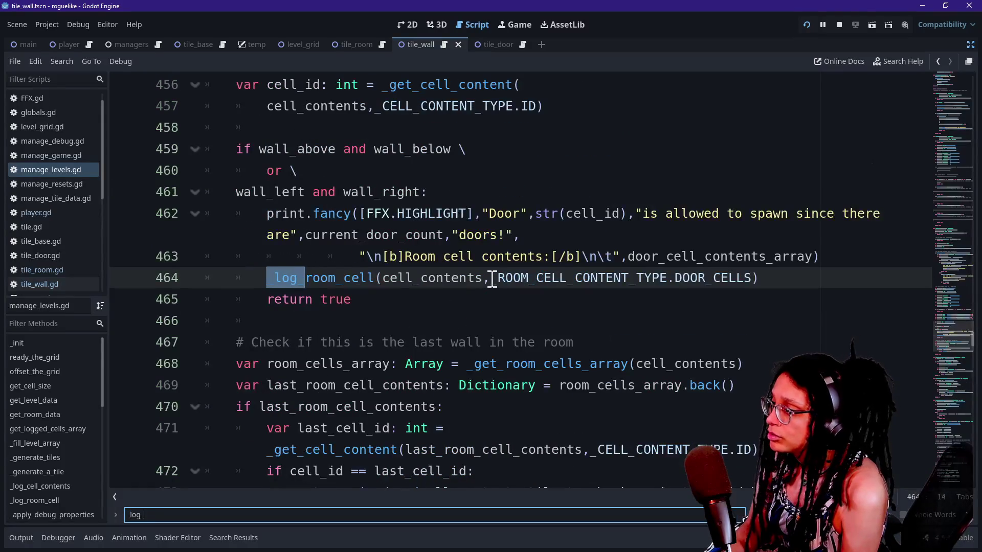
type("_")
key("Return")
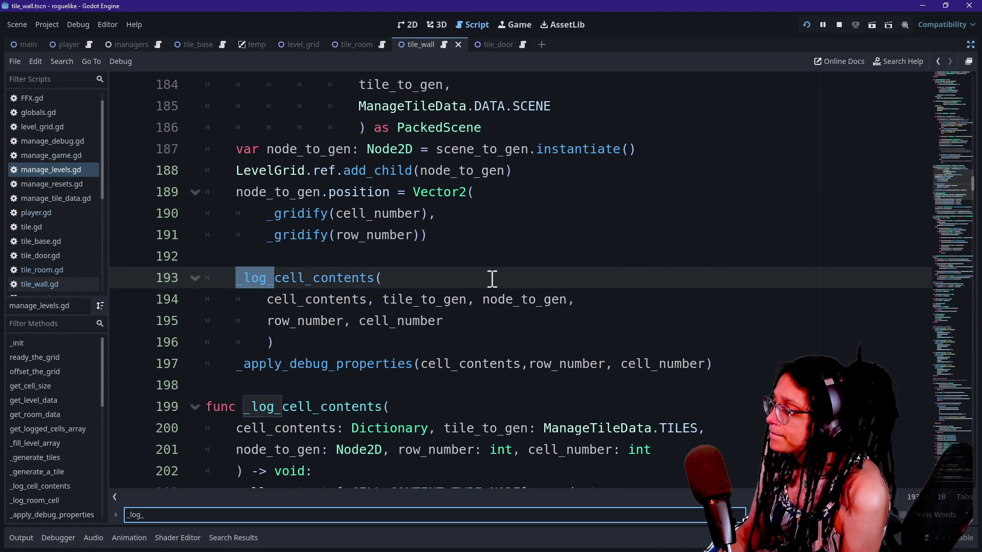
type("r, cell")
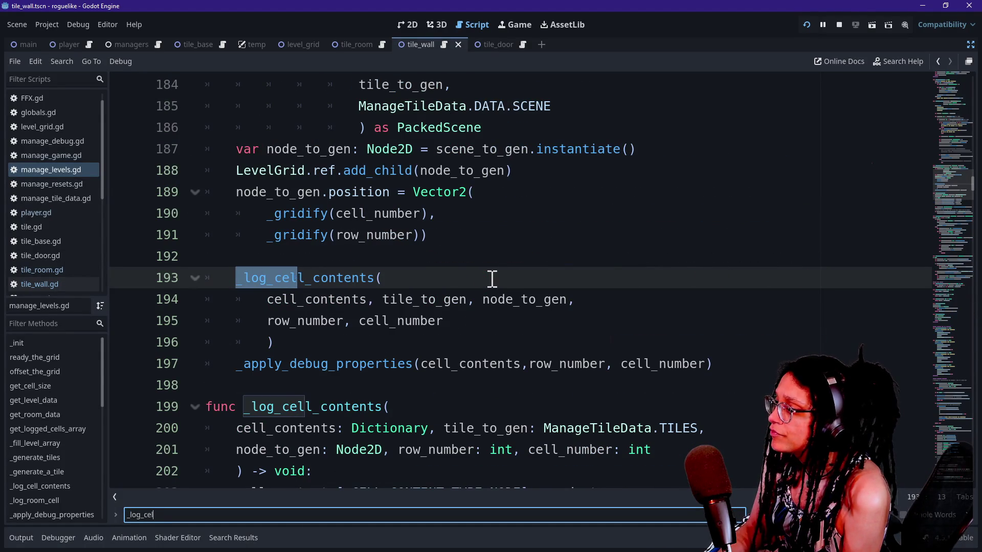
left_click(333, 290)
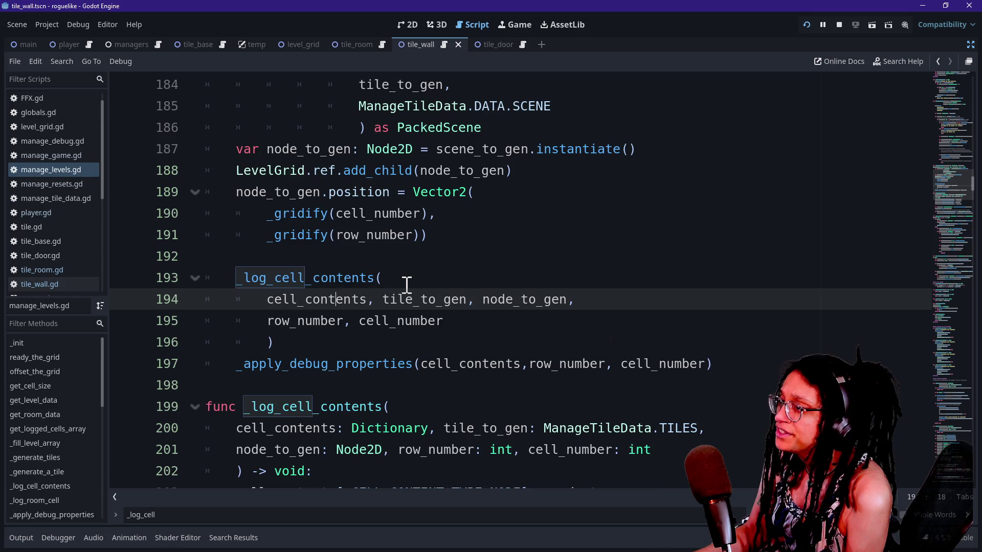
scroll(406, 285, "up", 3)
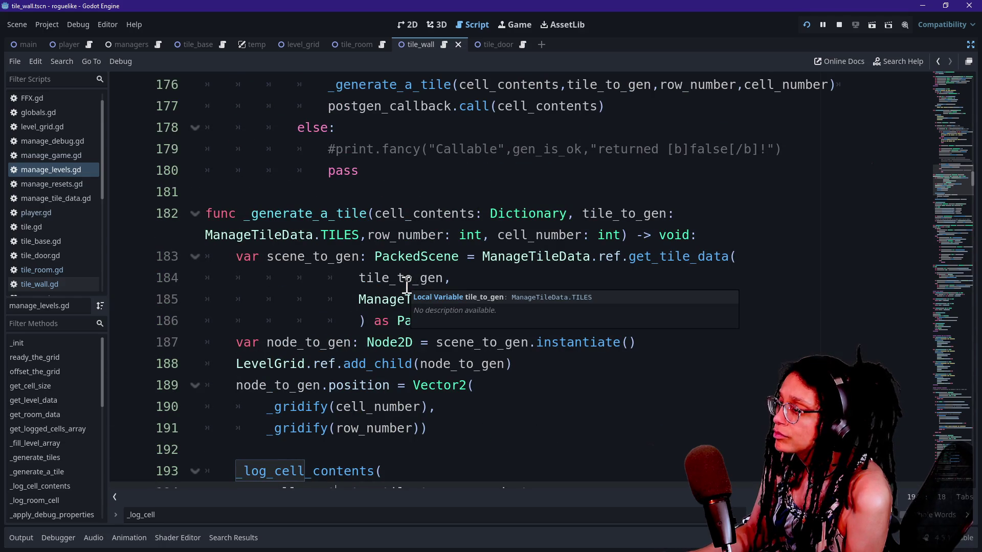
Search for _room and jump to the _log_room_cell definition.
key("ctrl+a")
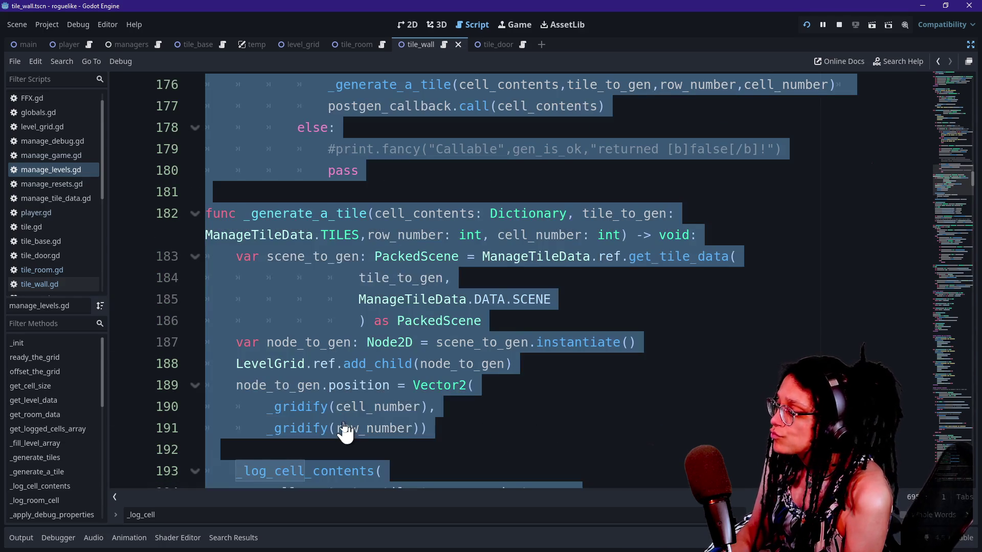
left_click(276, 516)
key("BackSpace")
key("BackSpace")
key("BackSpace")
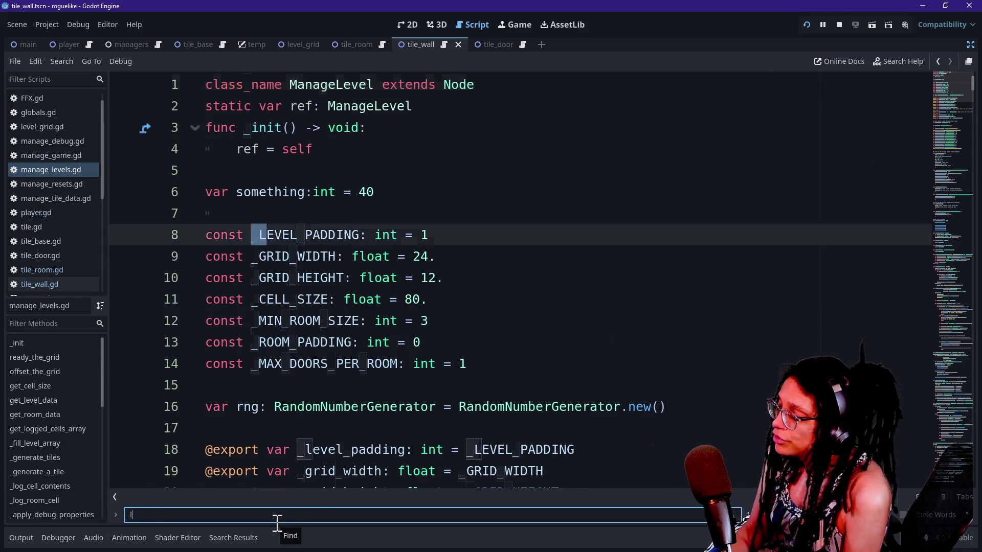
type("log_room")
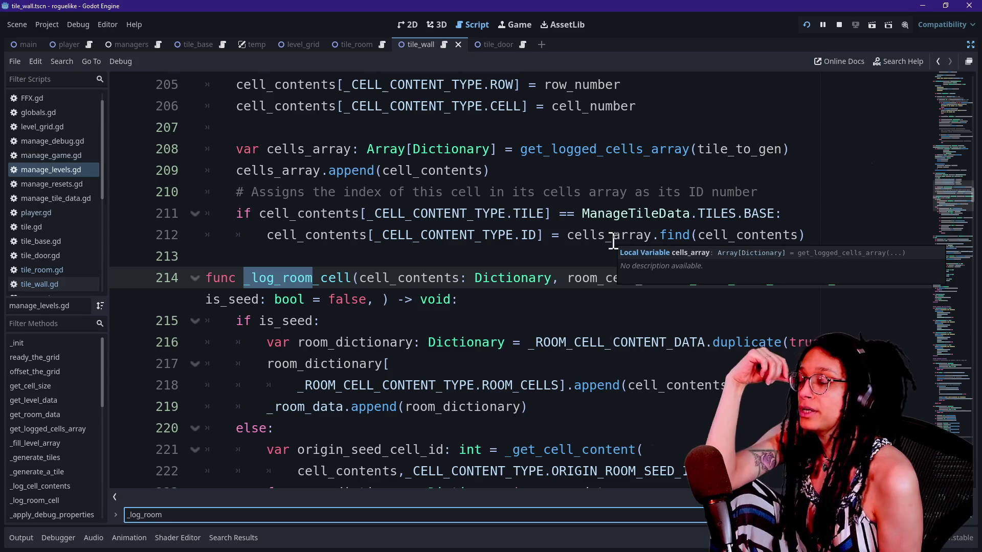
scroll(529, 180, "up", 5)
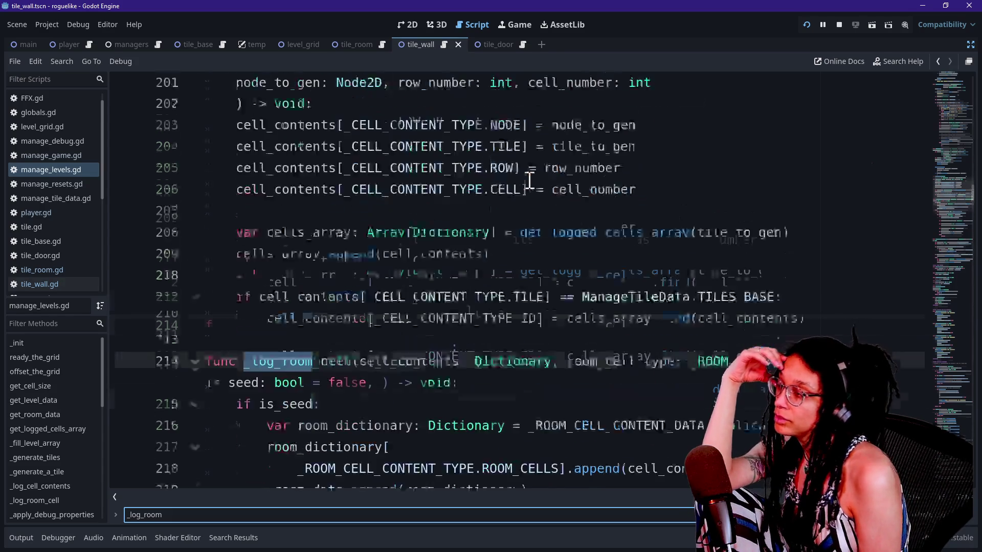
scroll(529, 180, "up", 4)
key("Return")
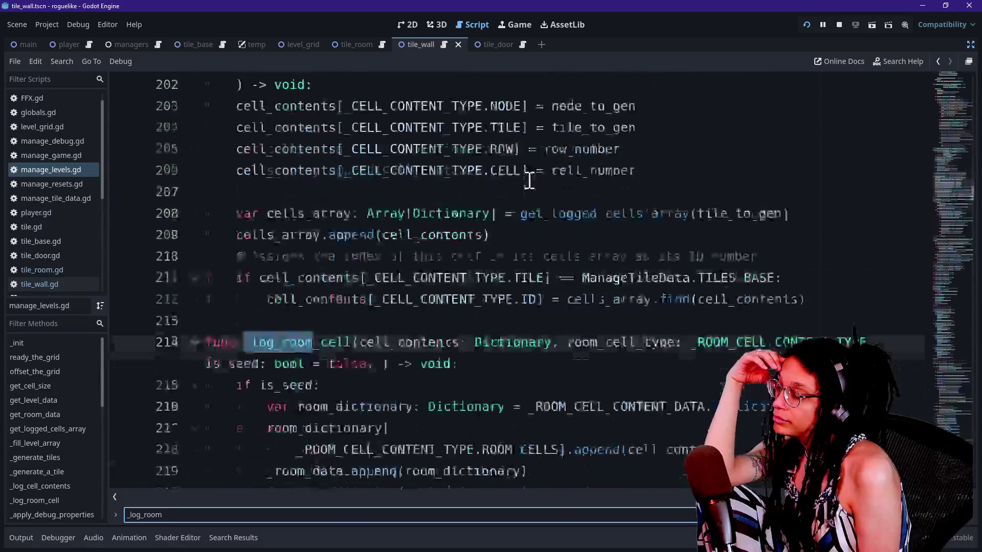
scroll(478, 274, "down", 20)
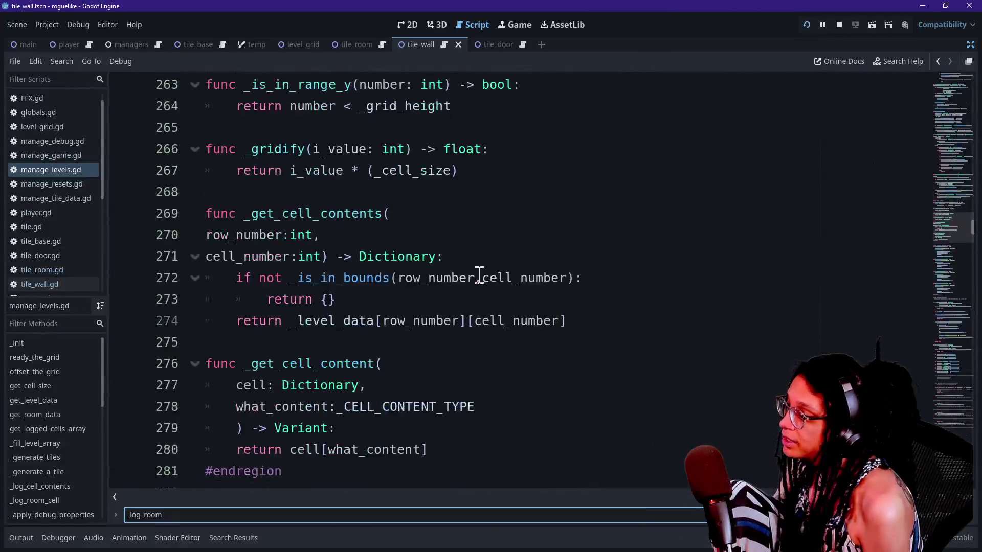
scroll(479, 275, "down", 7)
Find the ffx. uses and delete the FFX.HIGHLIGHT arguments on lines 422 and 427.
key("ctrl+f")
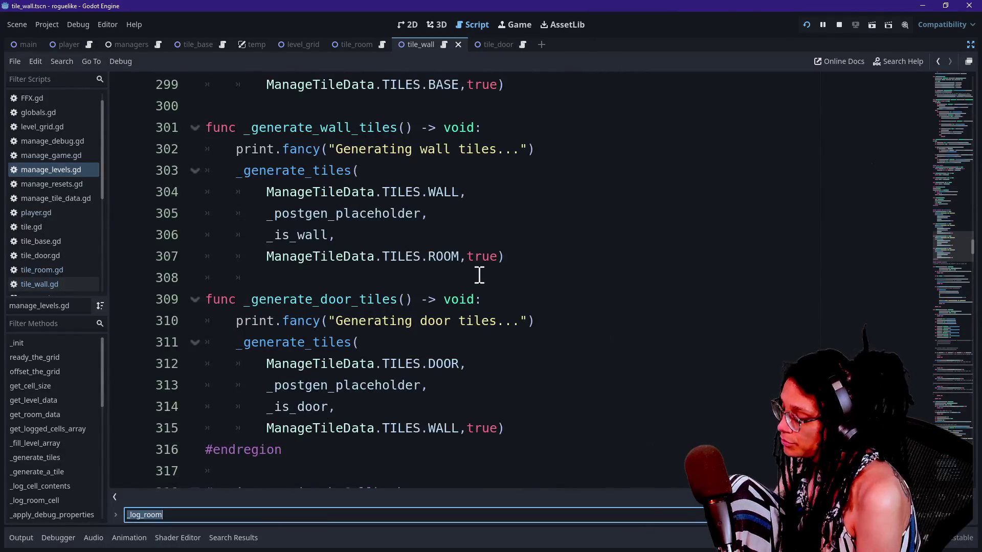
type("ffx.")
left_click(330, 302)
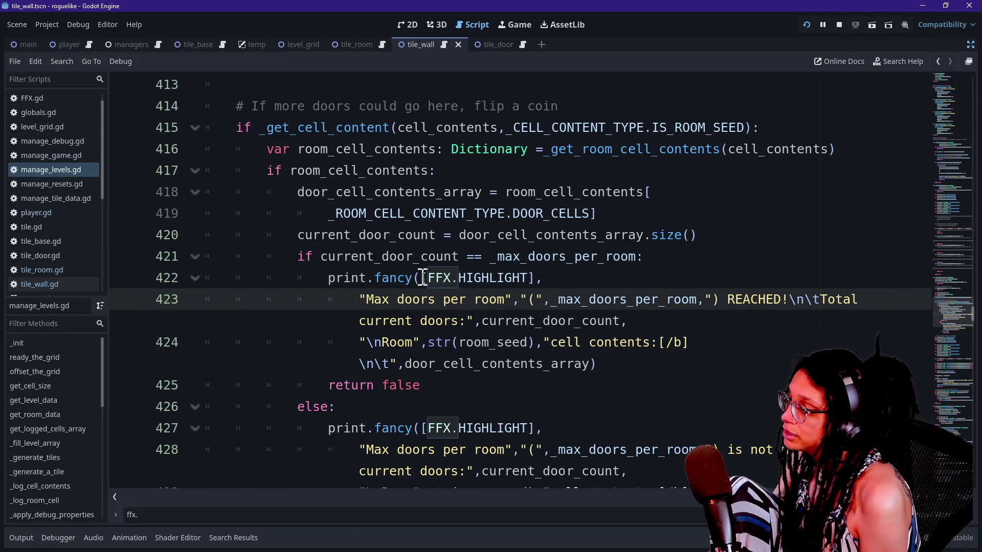
left_click_drag(421, 278, 552, 277)
key("BackSpace")
left_click_drag(422, 430, 549, 431)
key("ctrl+c")
key("BackSpace")
scroll(551, 431, "down", 5)
scroll(550, 430, "up", 10)
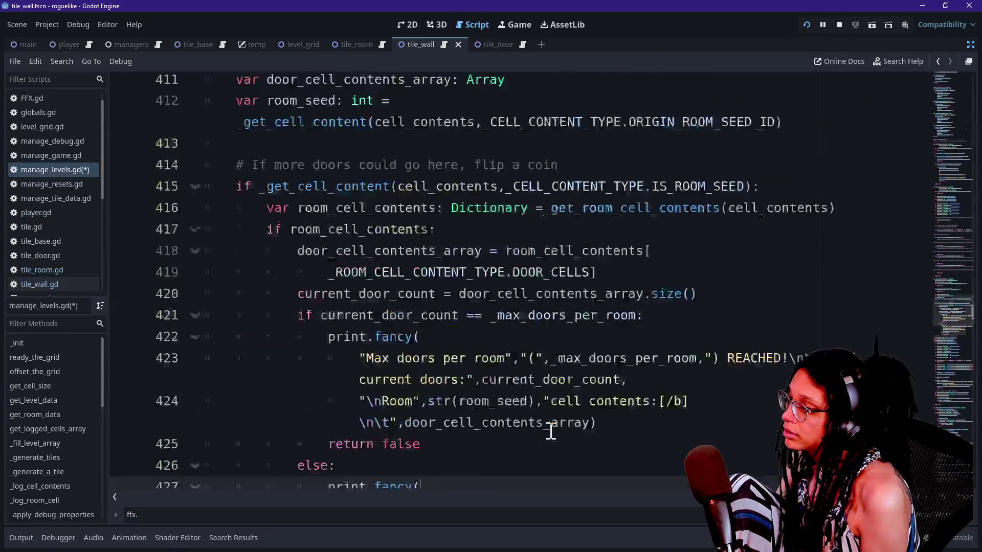
scroll(551, 431, "up", 15)
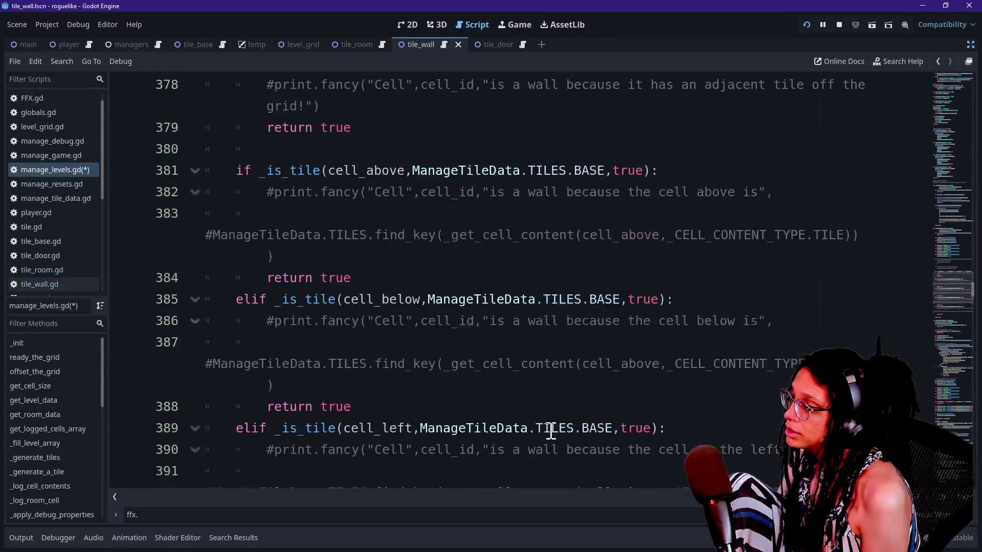
scroll(551, 431, "up", 6)
Search for _log_room and return to the _log_room_cell definition.
key("ctrl+f")
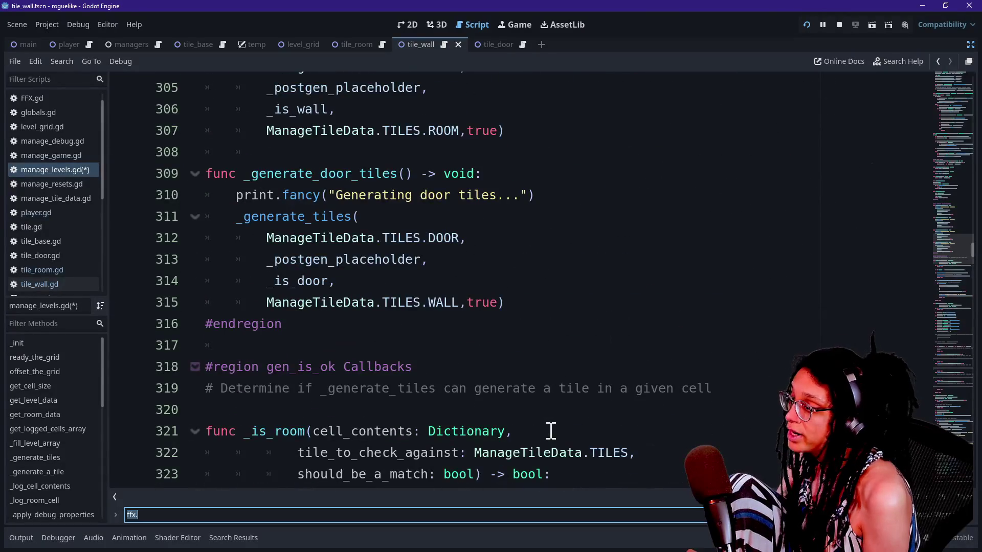
type("_log_room")
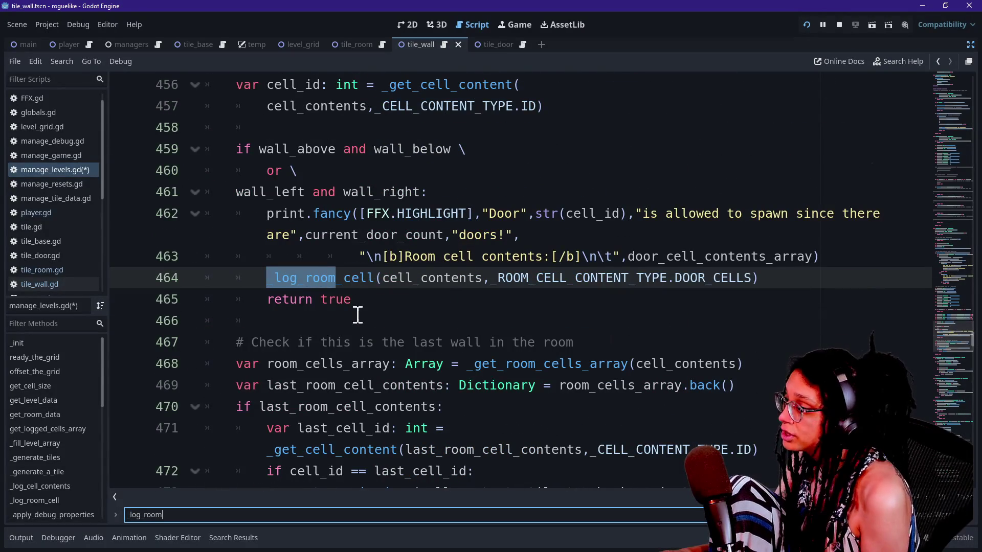
left_click(358, 282, "ctrl")
scroll(525, 357, "down", 5)
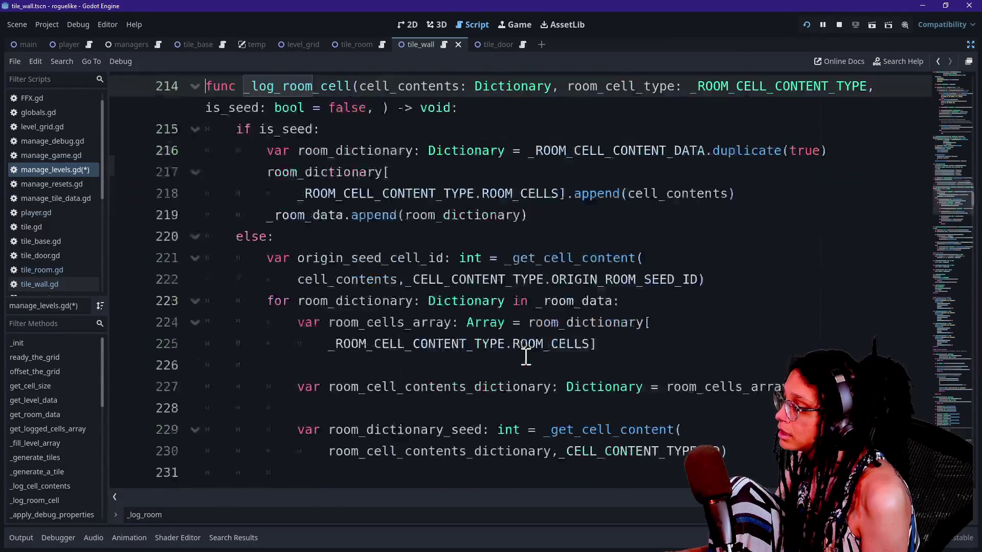
scroll(526, 354, "down", 2)
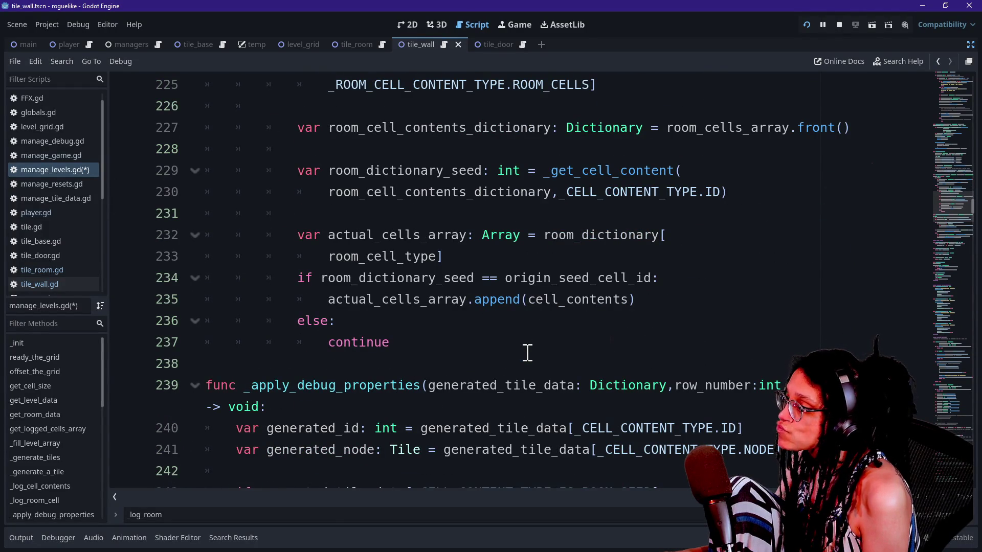
scroll(527, 352, "up", 1)
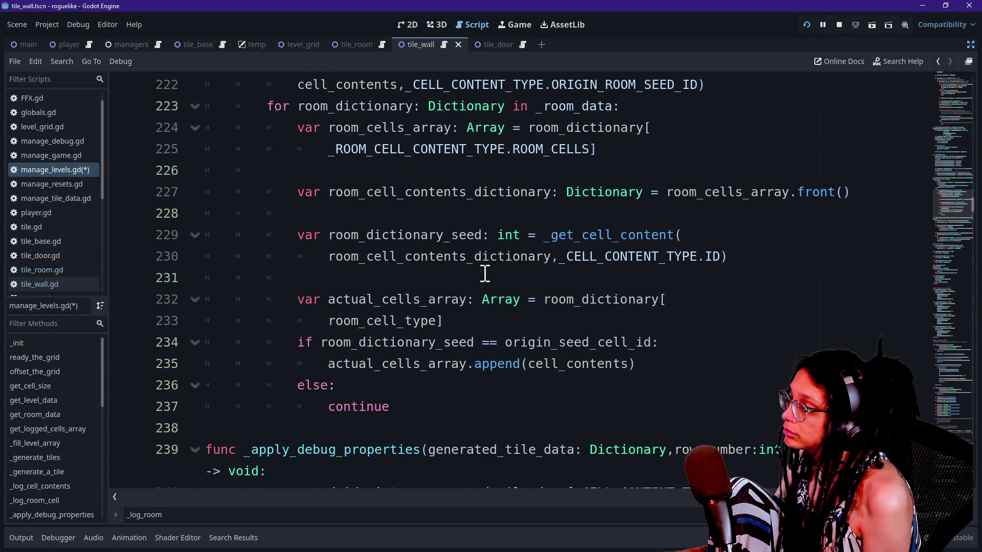
Below the append, add 'if room_cell_type == _ROOM_CELL_CONTENT_TYPE.DOOR_CELLS:'.
left_click(663, 362)
key("Return")
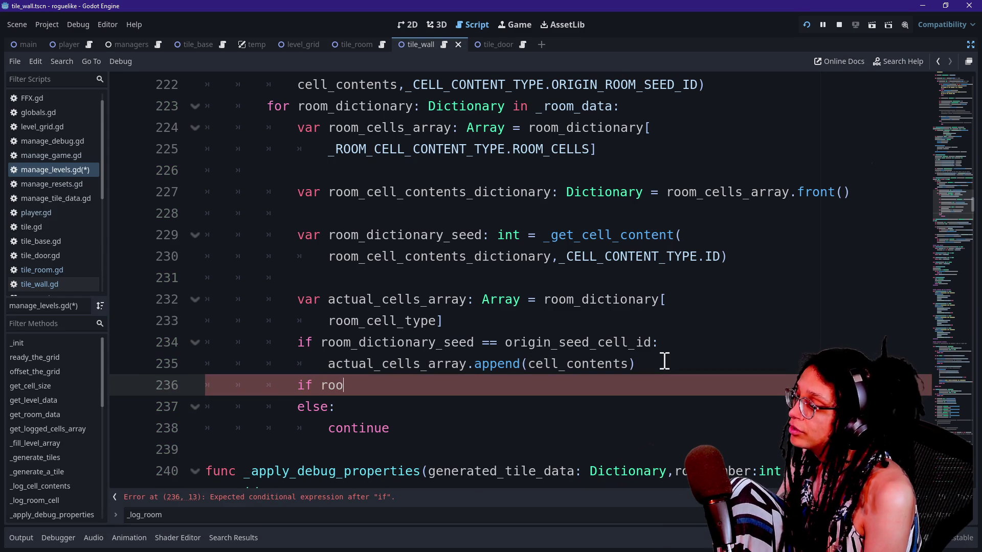
type("m")
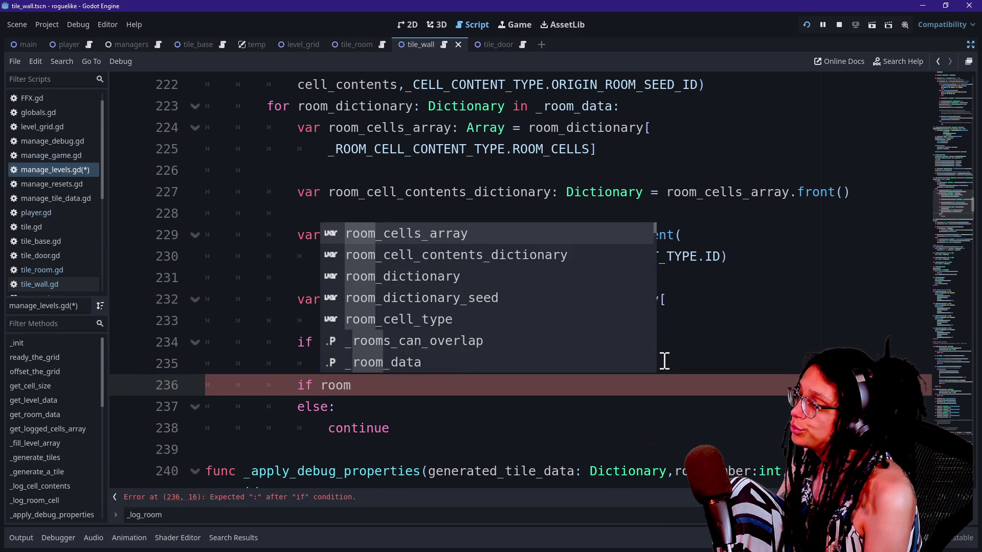
key("Down")
key("Down")
key("Down")
key("Return")
type("==")
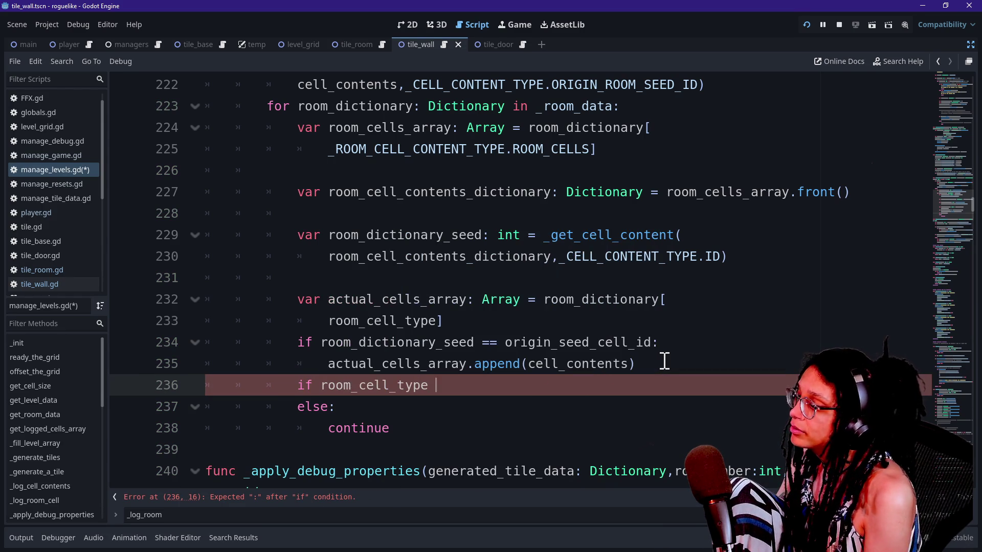
type(" _CELL")
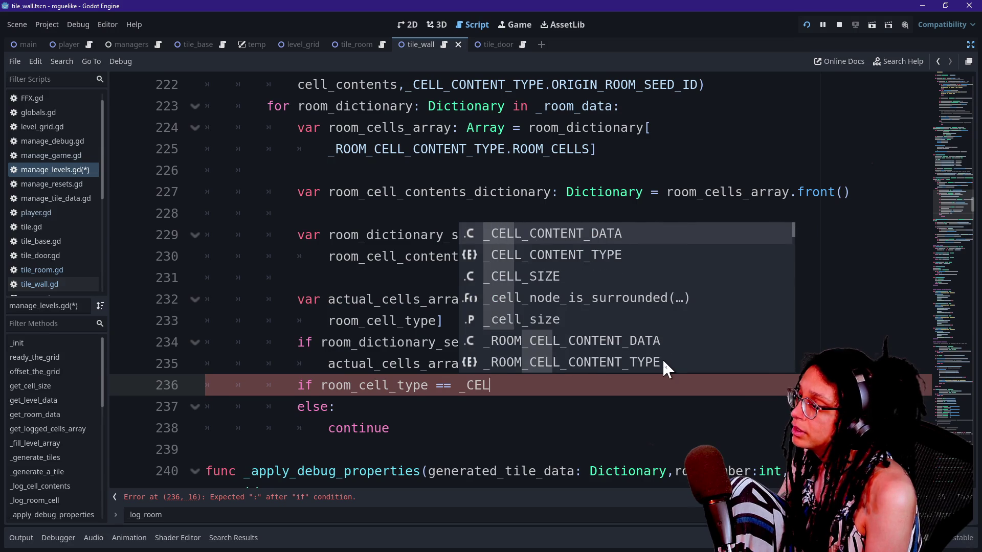
key("Return")
type(".")
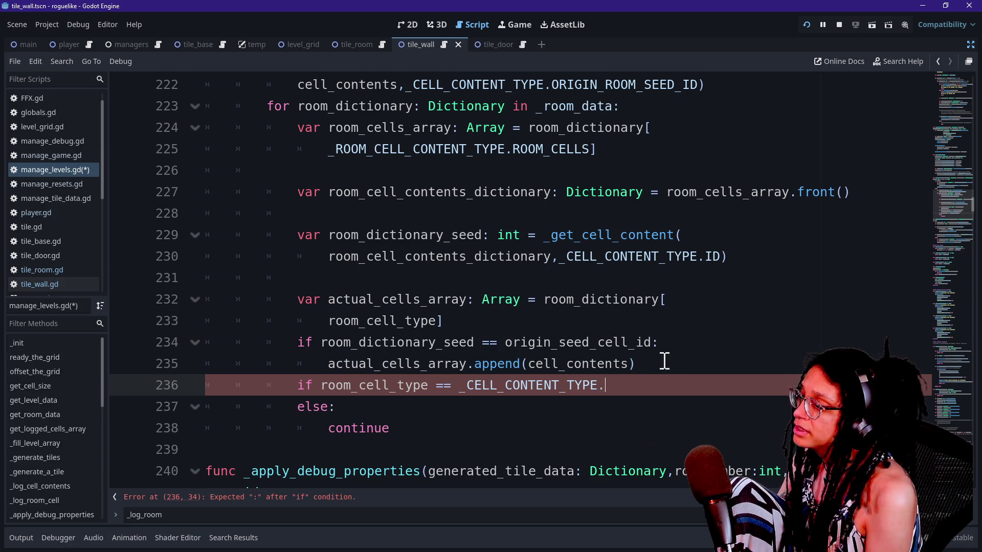
key("BackSpace")
key("BackSpace")
key("BackSpace")
key("BackSpace")
type("ROM")
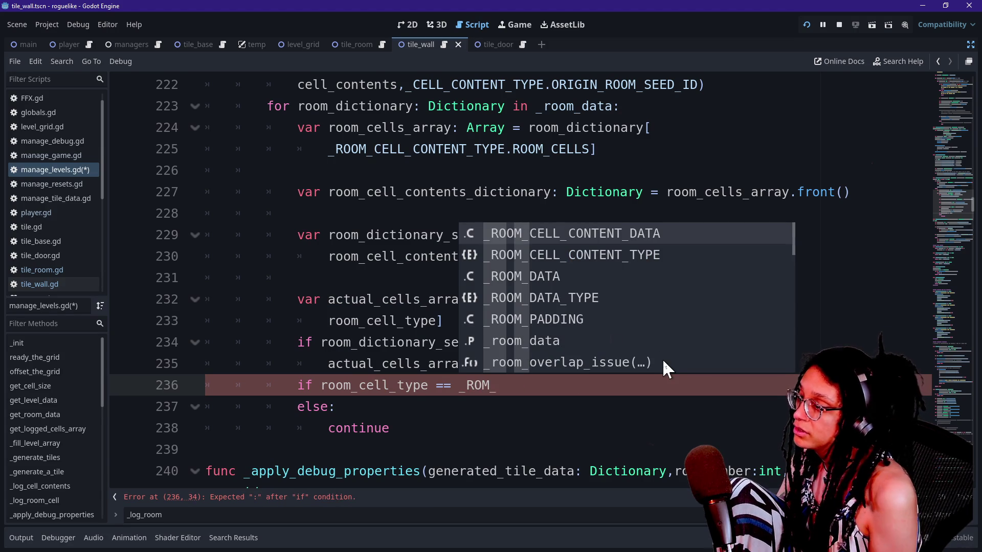
key("Down")
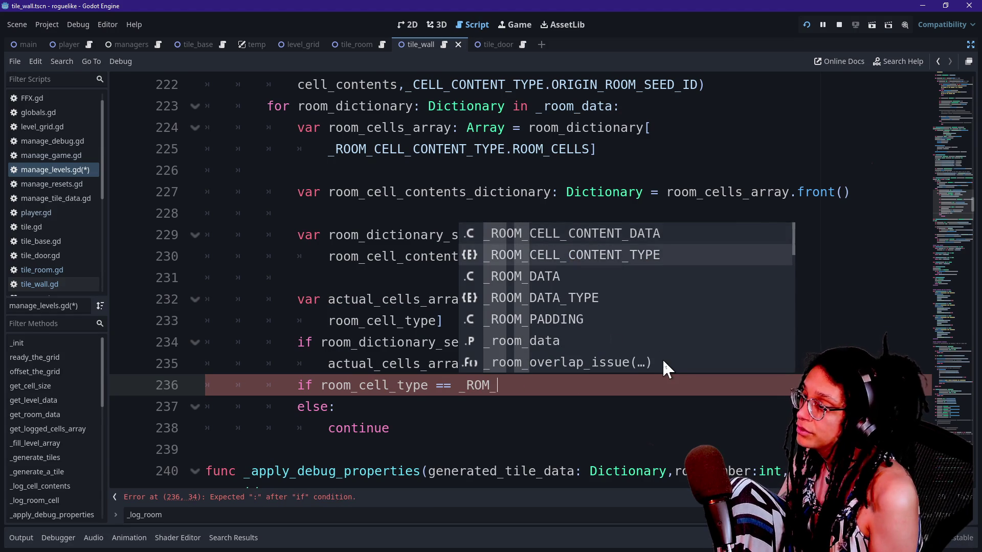
key("Return")
type(".")
key("Down")
key("Return")
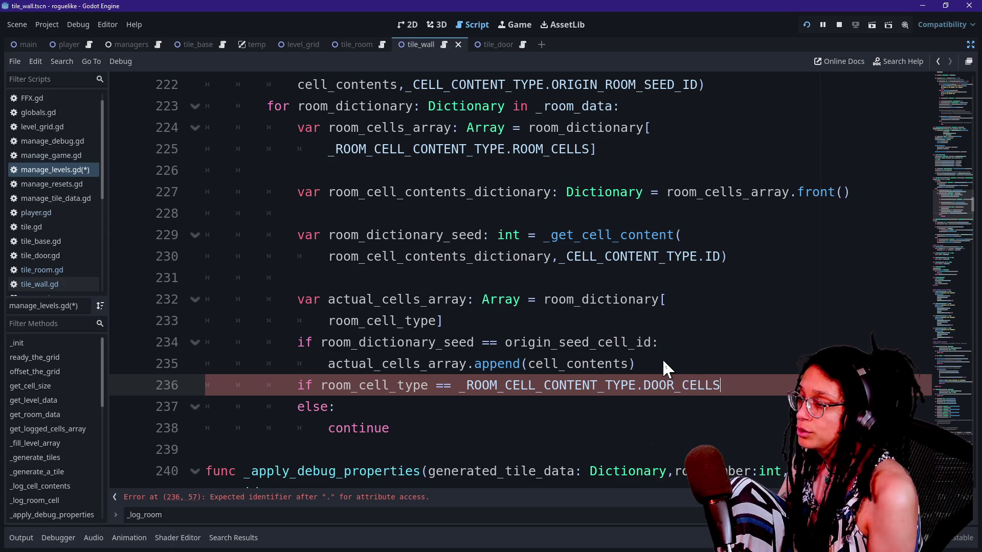
Begin a print.fancy call with the FFX.HIGHLIGHT modifier inside the door check.
key("Return")
key("ctrl+v")
key("ctrl+z")
key("BackSpace")
key("BackSpace")
key("BackSpace")
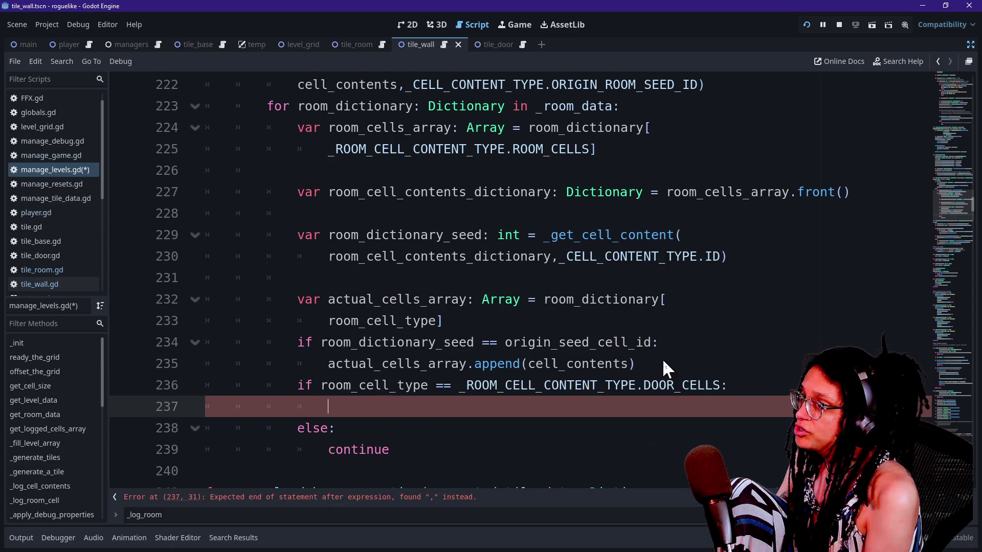
type("print.fancy(")
key("ctrl+v")
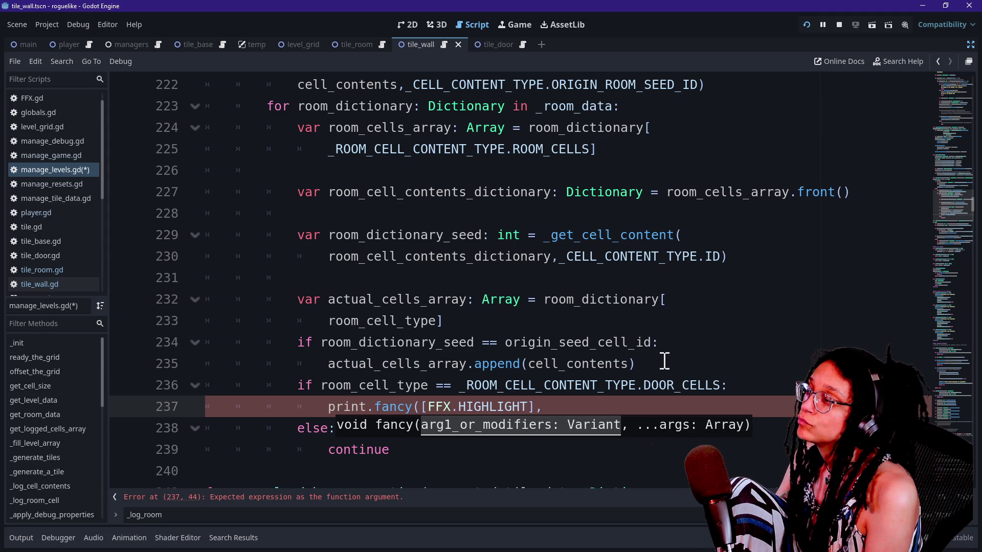
scroll(664, 361, "up", 3)
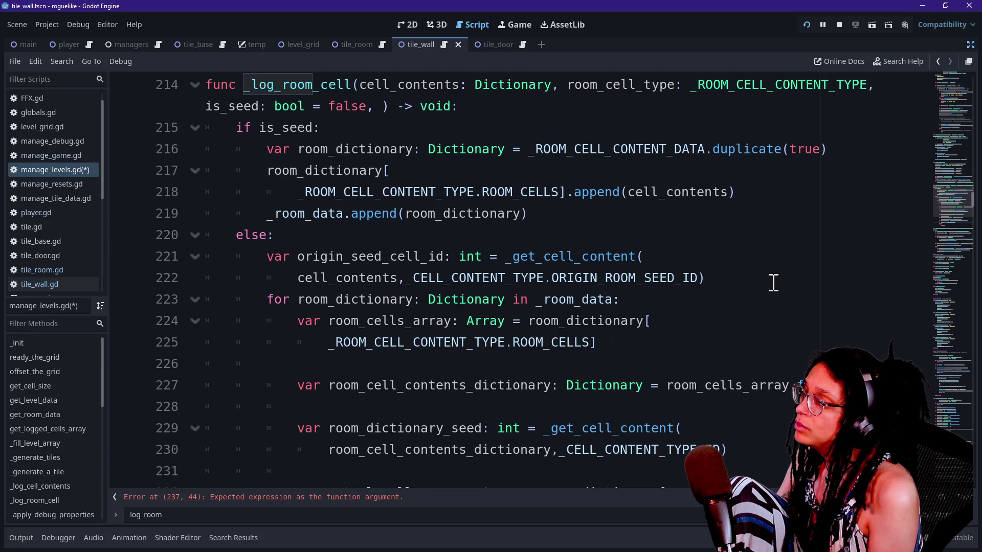
Remove the extra space from the "Room" string in the print call.
scroll(773, 282, "down", 4)
scroll(773, 282, "up", 2)
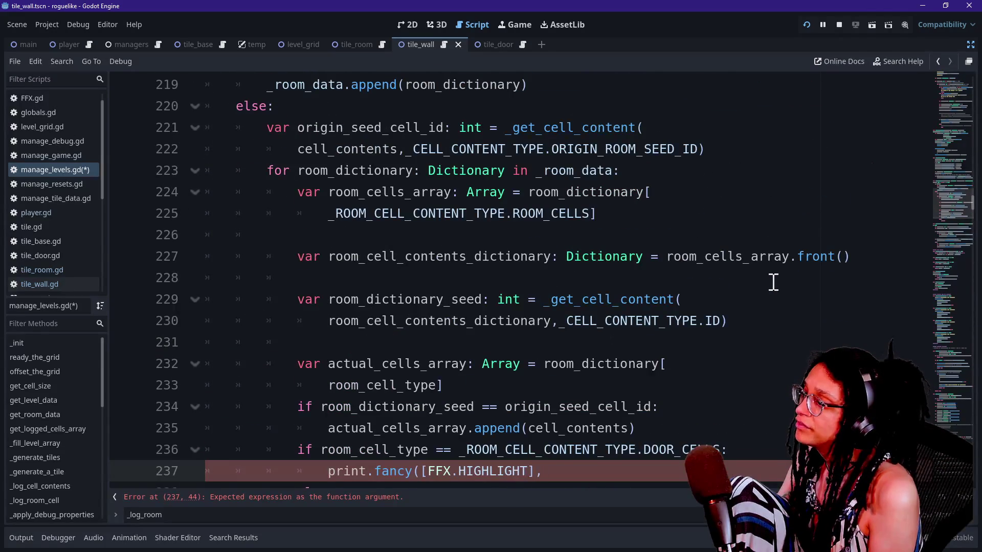
scroll(773, 282, "up", 1)
scroll(774, 283, "down", 3)
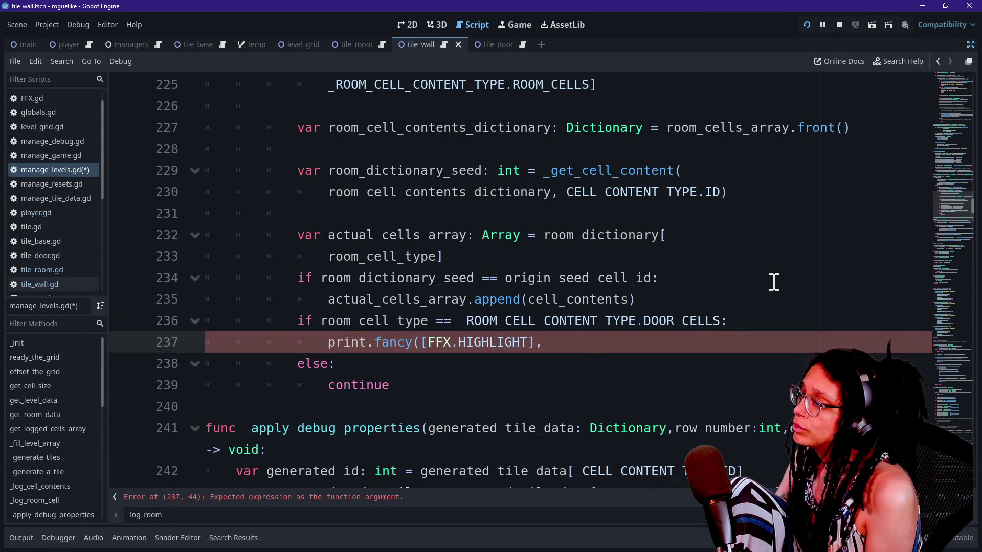
scroll(773, 282, "up", 2)
type("\"Ro")
key("BackSpace")
type("\",")
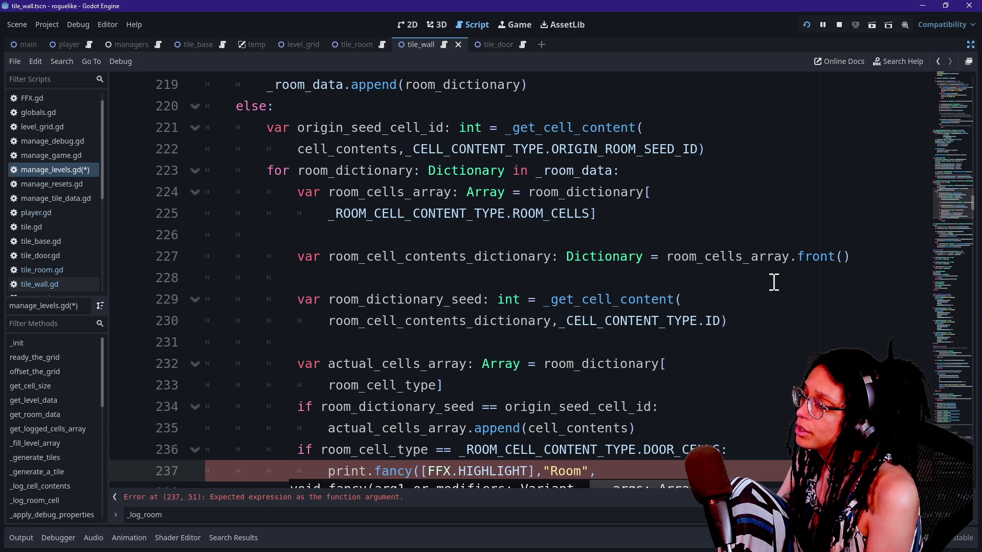
Indent lines 236–237 so the door check nests under the seed match.
scroll(531, 325, "down", 1)
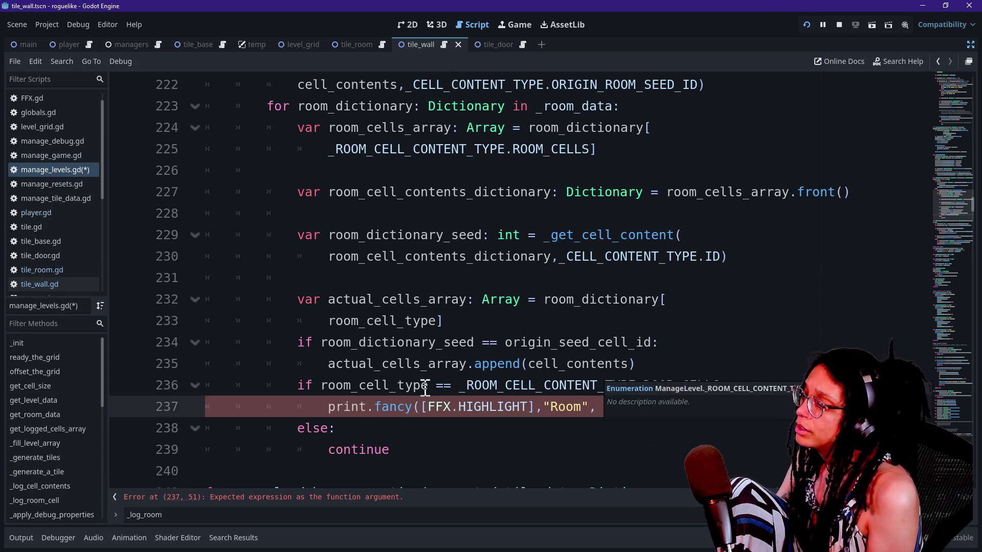
left_click_drag(428, 387, 435, 408)
key("Tab")
left_click(685, 409)
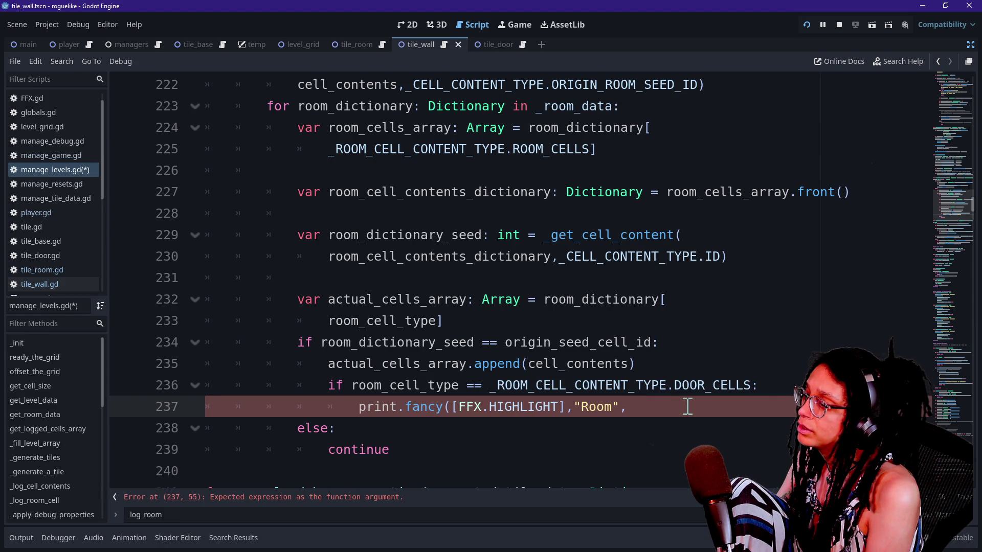
Add origin_seed_cell_id, "has logged up to", actual_cells_array.size() and "doors!" to the print, then run.
type("ori")
key("Return")
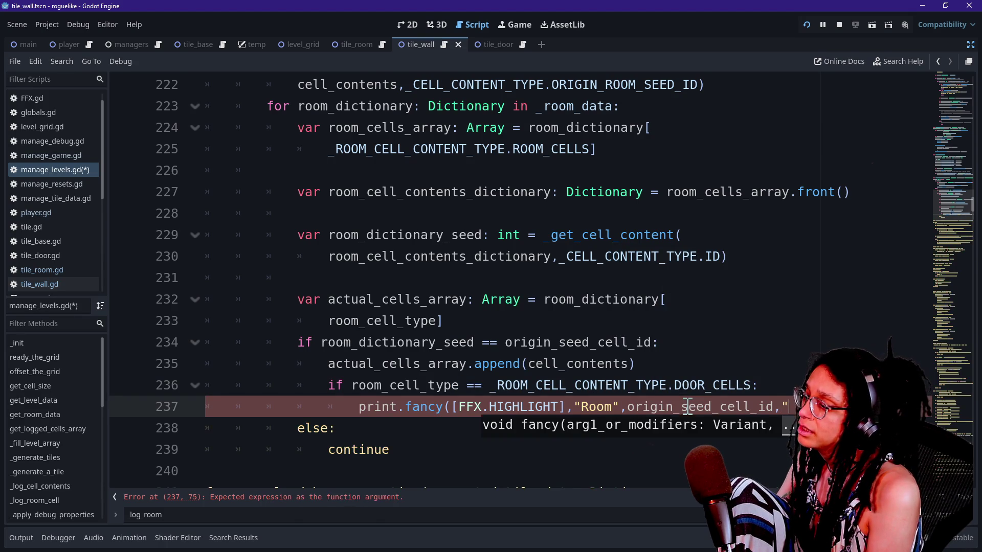
type("\"")
left_click(577, 406)
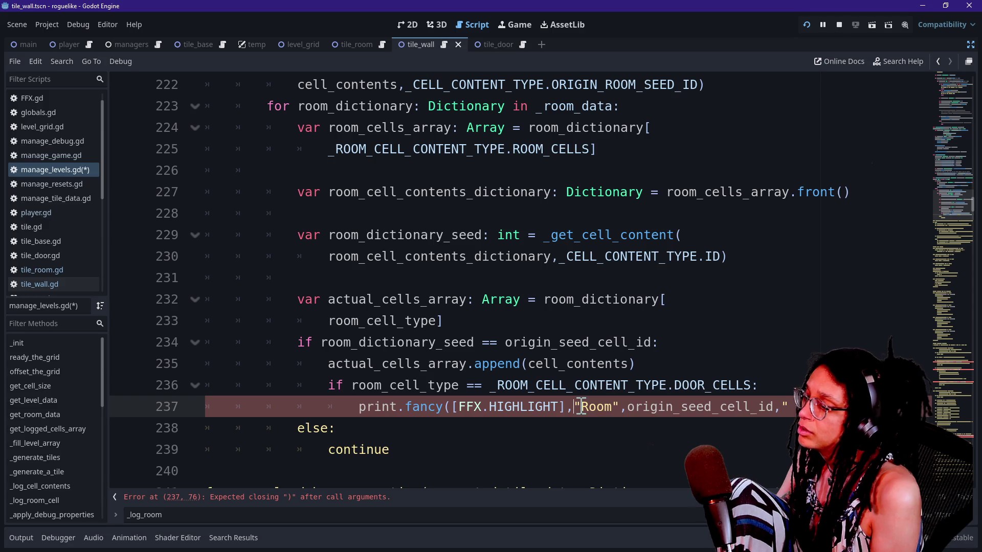
key("Return")
left_click(658, 429)
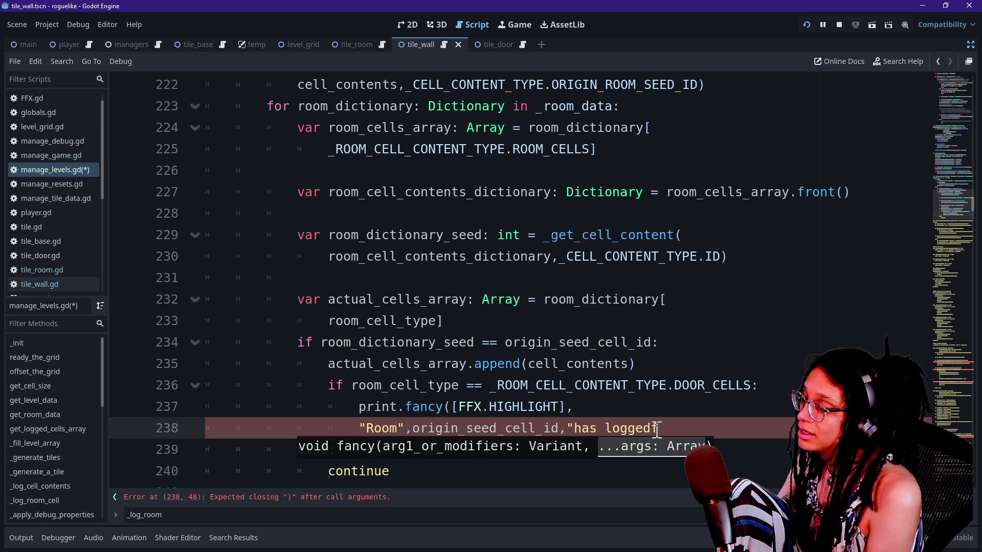
type("p to\"")
key("Return")
type("actual_cells")
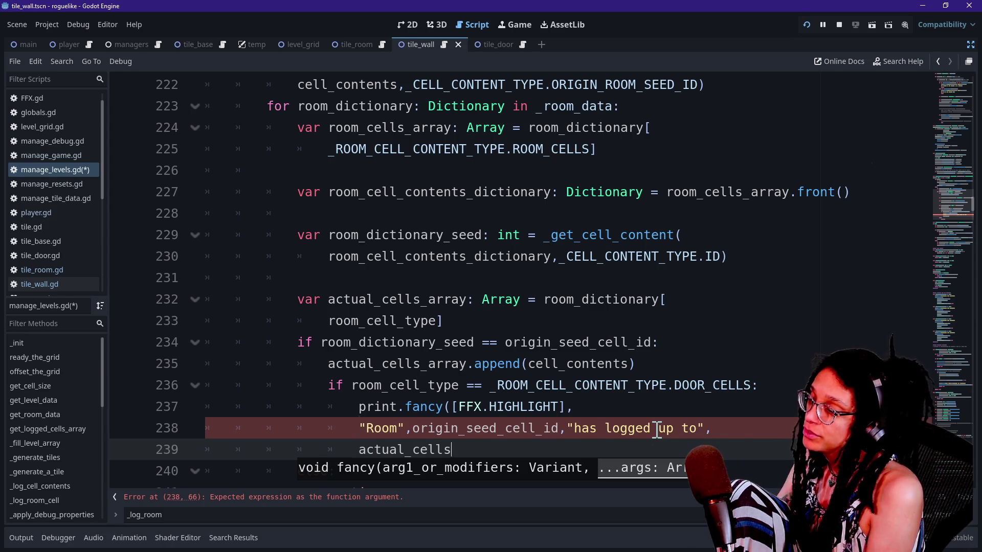
type("_array.size(")
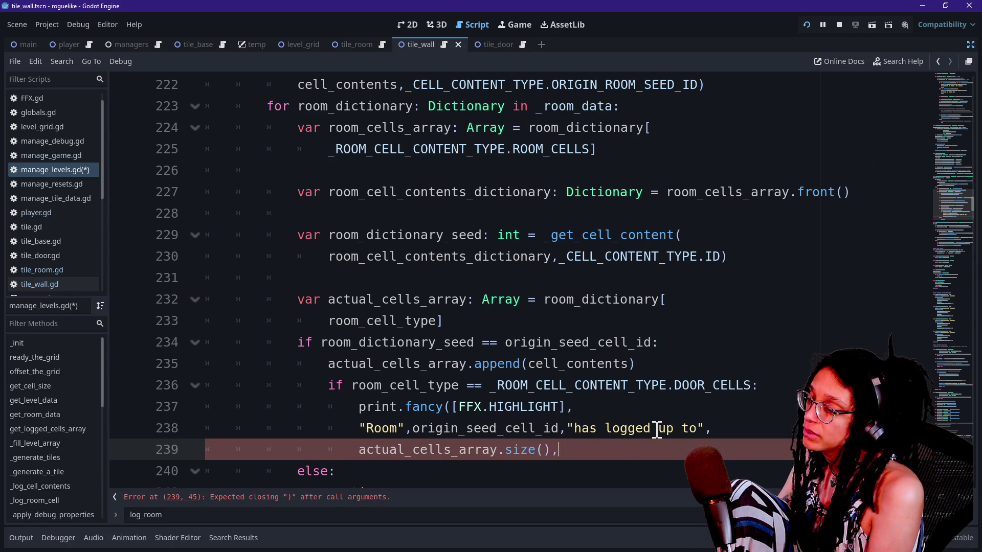
type(",\"")
type("!\"0")
type(")")
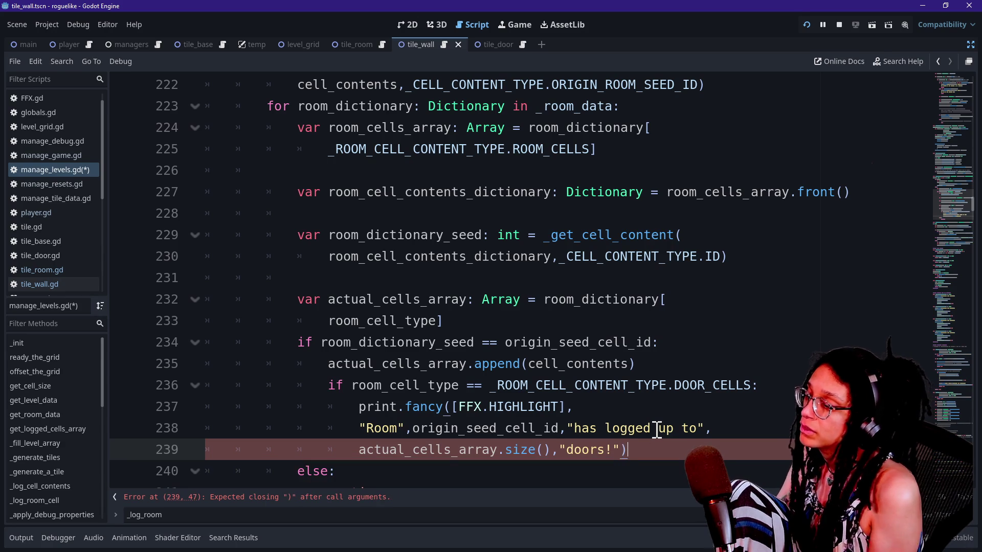
left_click(808, 22)
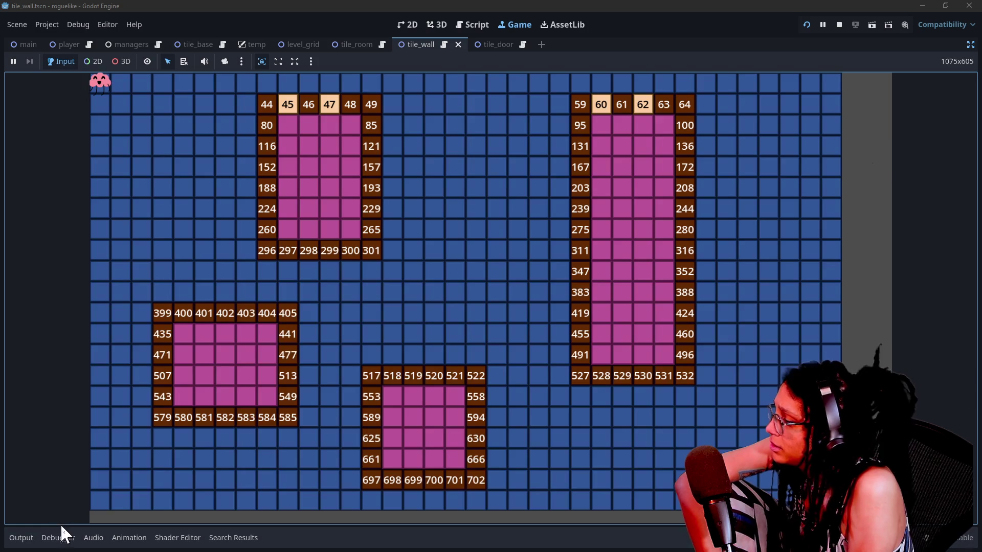
Review the output log showing Room 44 logging up to 2 doors, then return to the script.
left_click(29, 537)
scroll(170, 484, "up", 15)
scroll(170, 483, "down", 10)
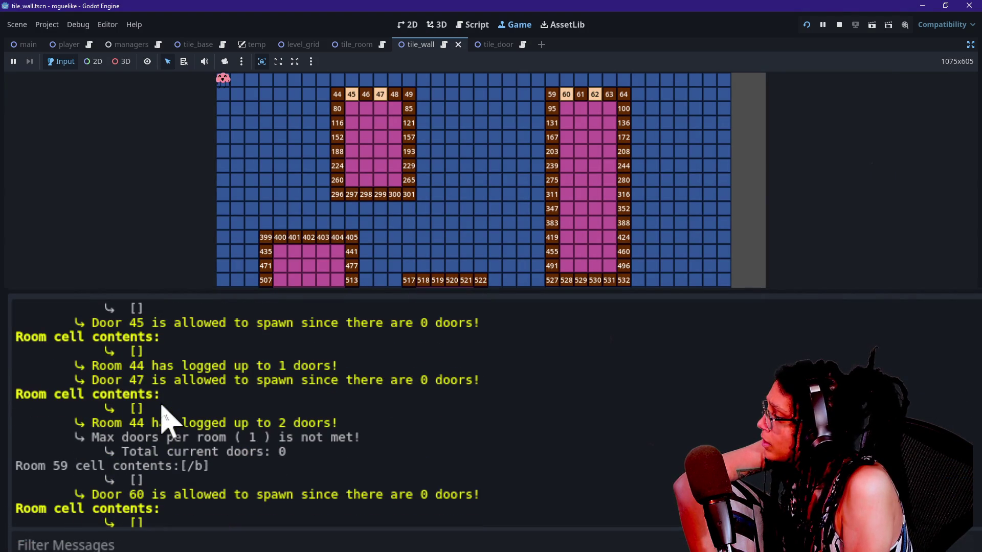
scroll(162, 410, "up", 1)
scroll(121, 395, "up", 3)
scroll(116, 391, "down", 1)
scroll(115, 387, "down", 2)
left_click_drag(91, 377, 160, 390)
left_click(194, 395)
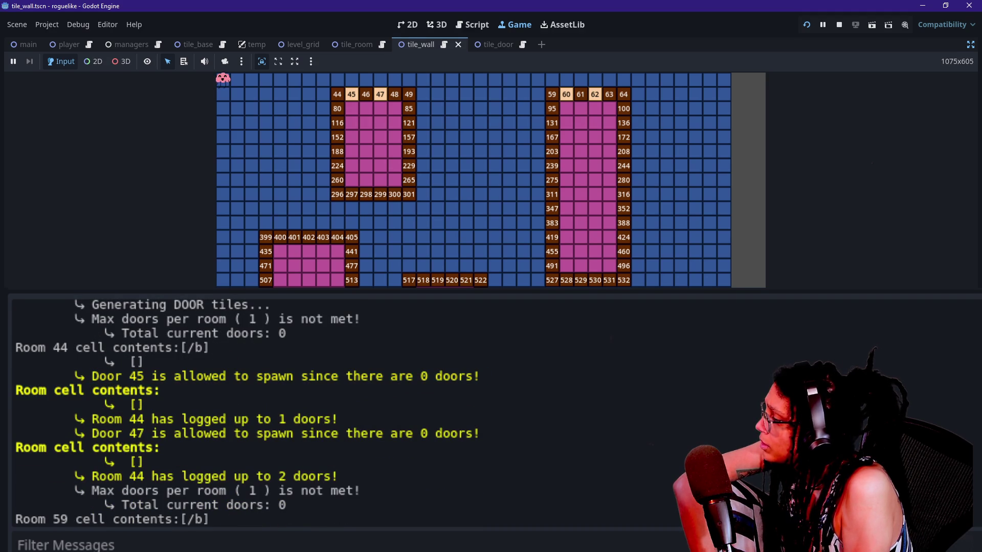
left_click(490, 30)
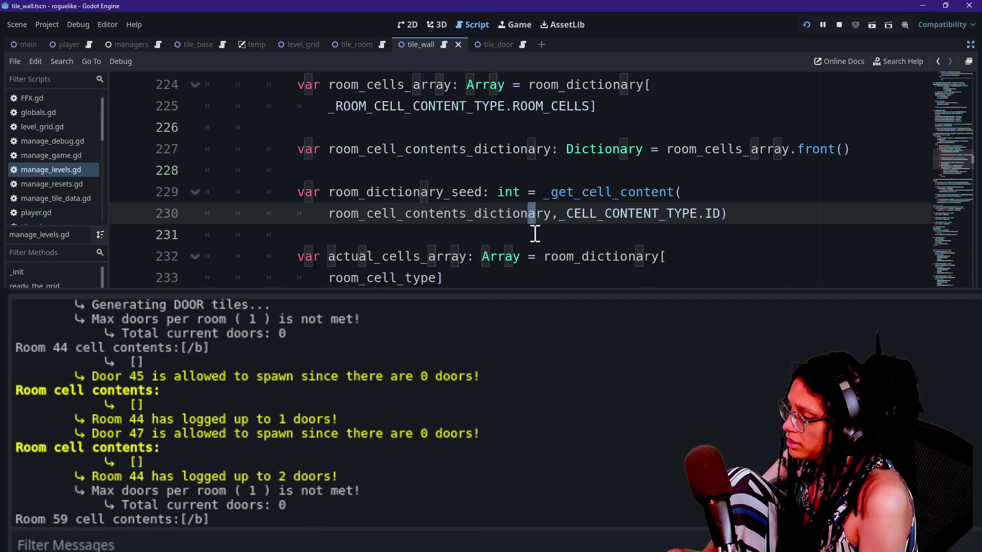
Remove the highlight modifier from the door-spawn print on line 466, save, and run the game.
key("F3")
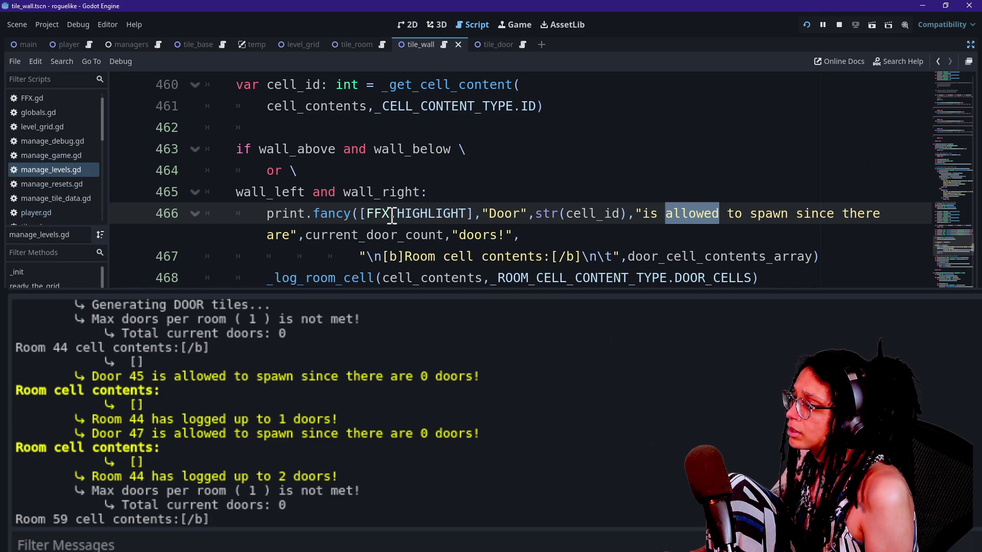
left_click_drag(361, 213, 484, 214)
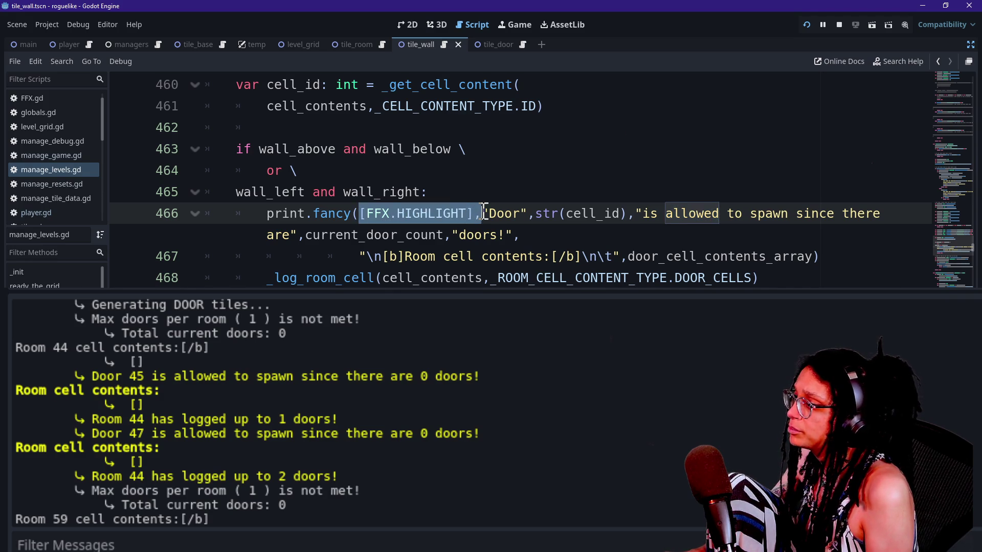
key("BackSpace")
key("ctrl+s")
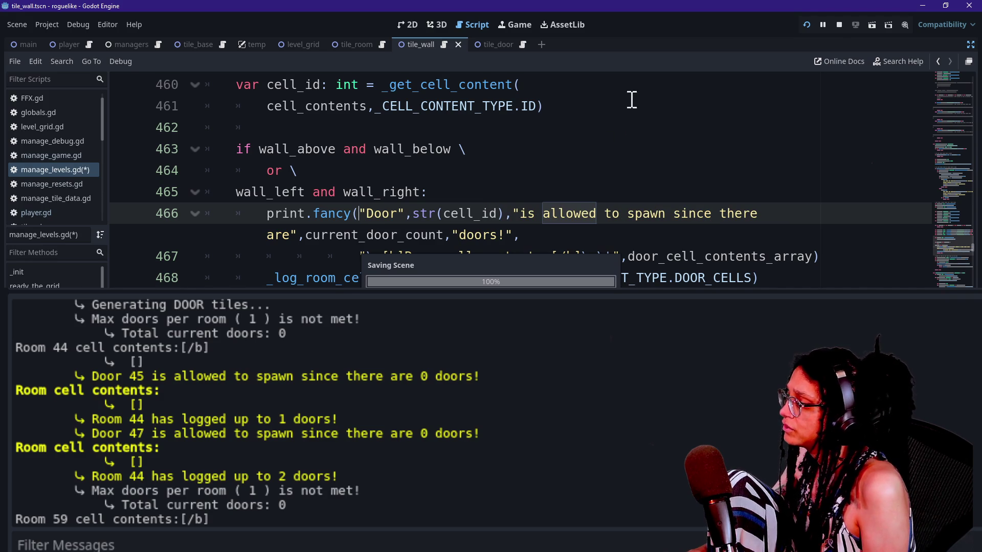
left_click(802, 28)
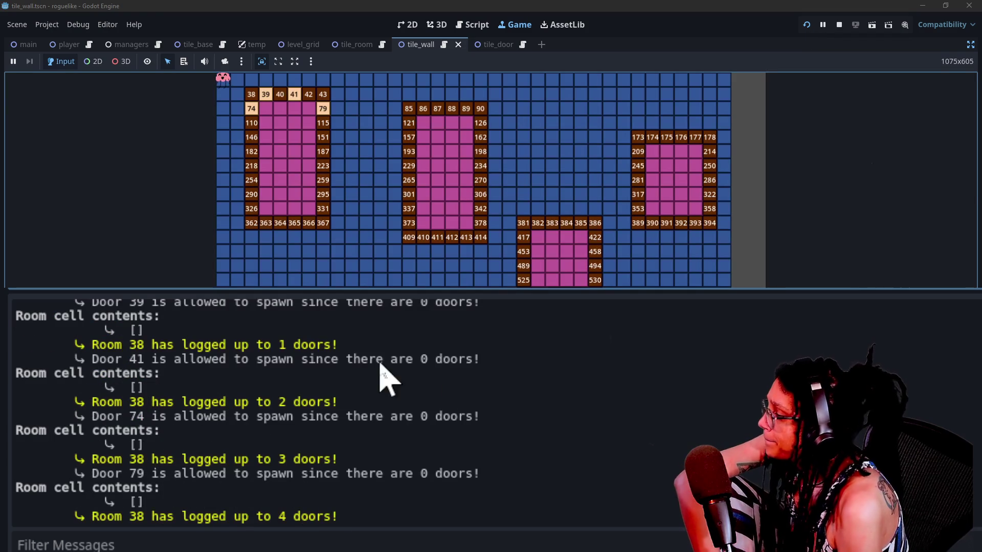
scroll(92, 498, "up", 3)
scroll(92, 498, "down", 3)
scroll(92, 499, "up", 3)
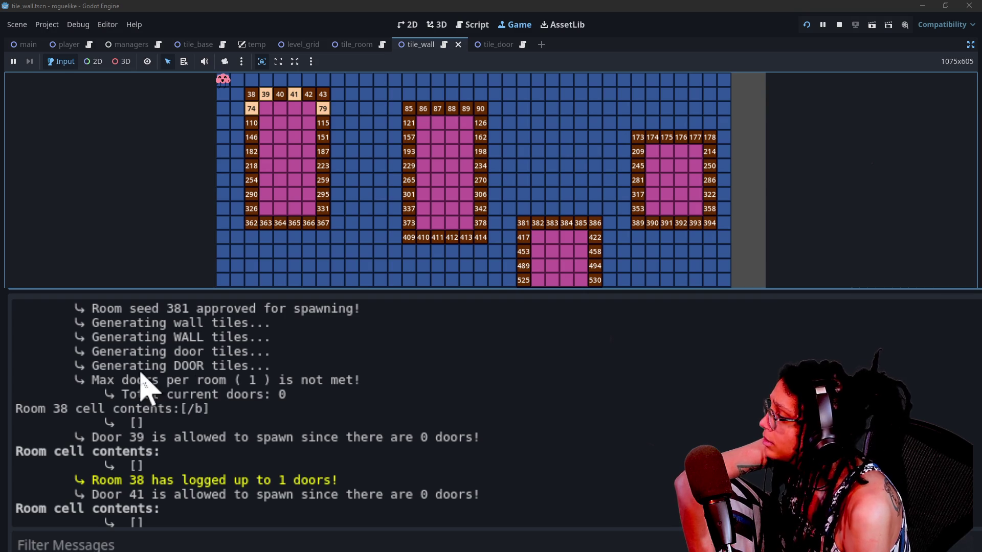
left_click(176, 430)
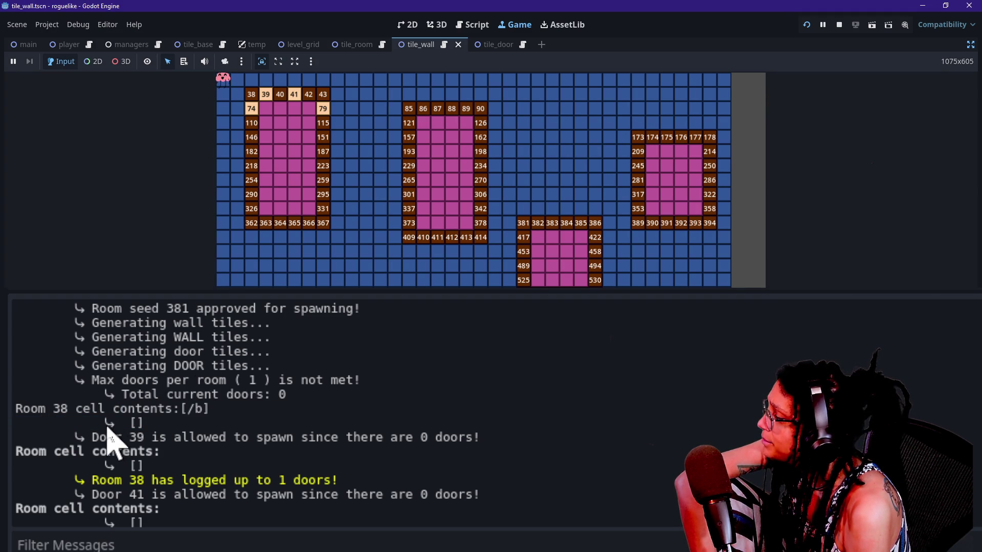
scroll(97, 461, "down", 1)
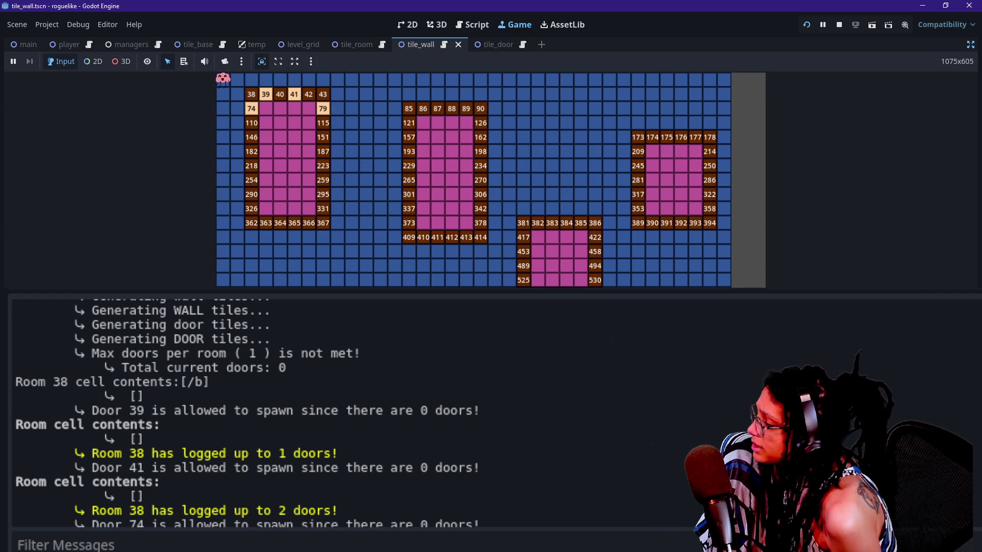
left_click_drag(76, 454, 388, 460)
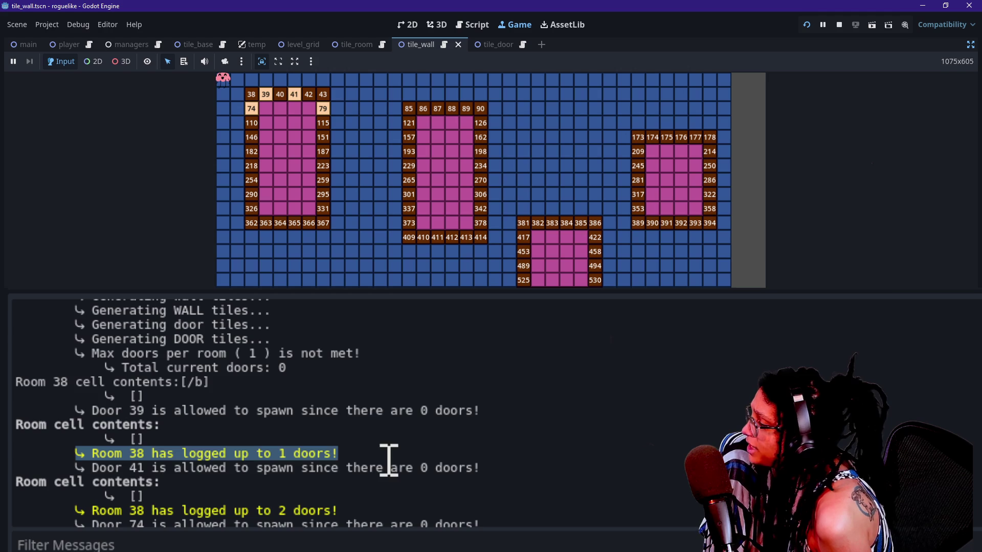
left_click_drag(17, 383, 63, 385)
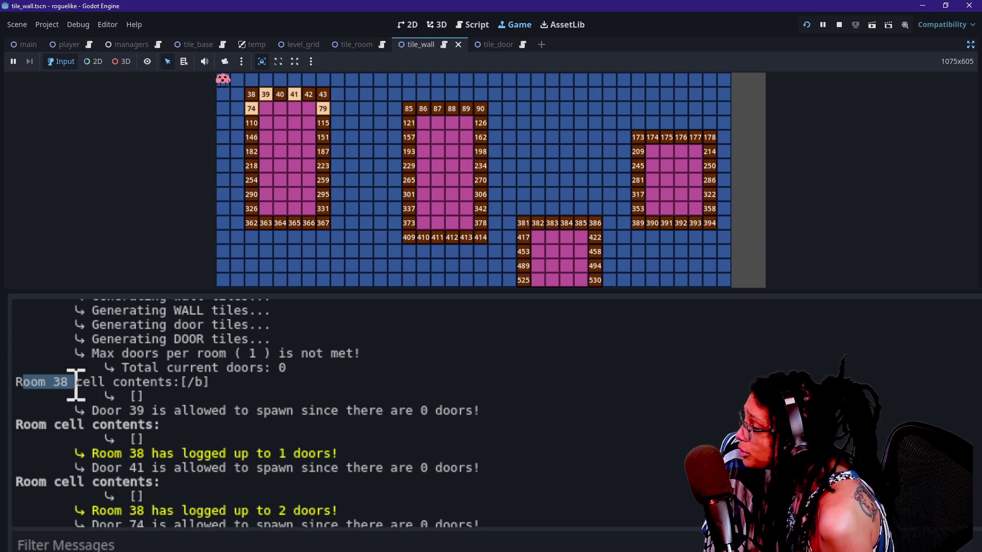
left_click_drag(338, 454, 93, 456)
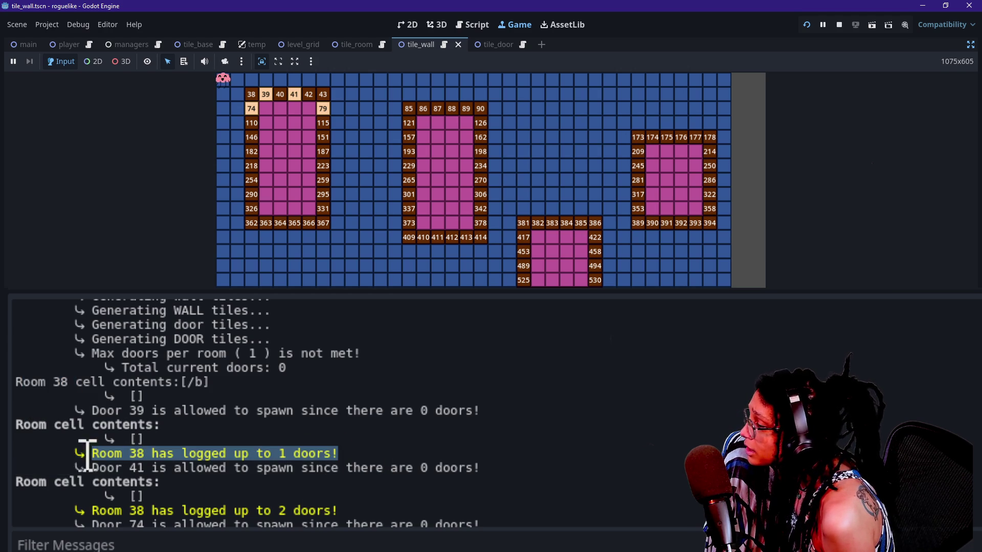
left_click_drag(16, 384, 81, 384)
scroll(164, 484, "down", 2)
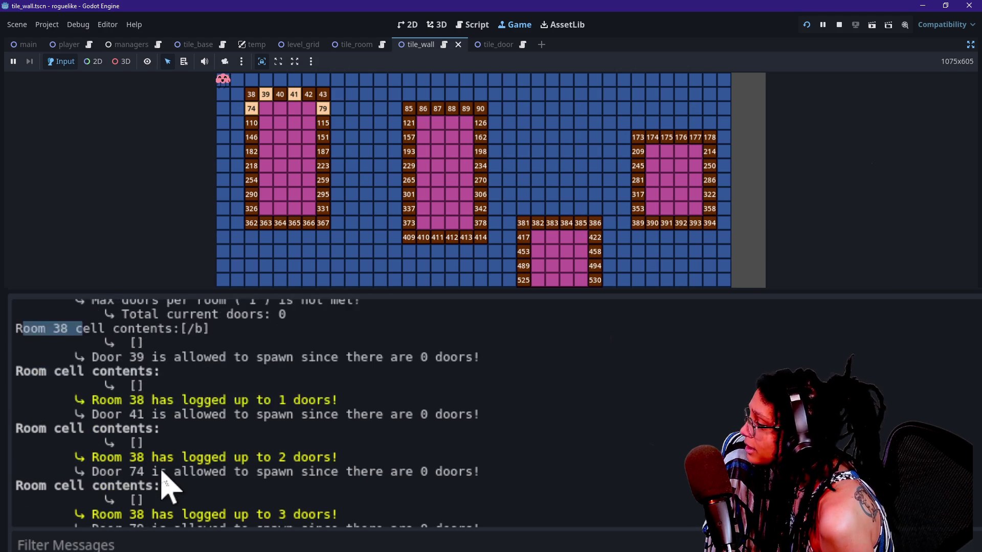
scroll(163, 481, "down", 1)
scroll(172, 485, "down", 1)
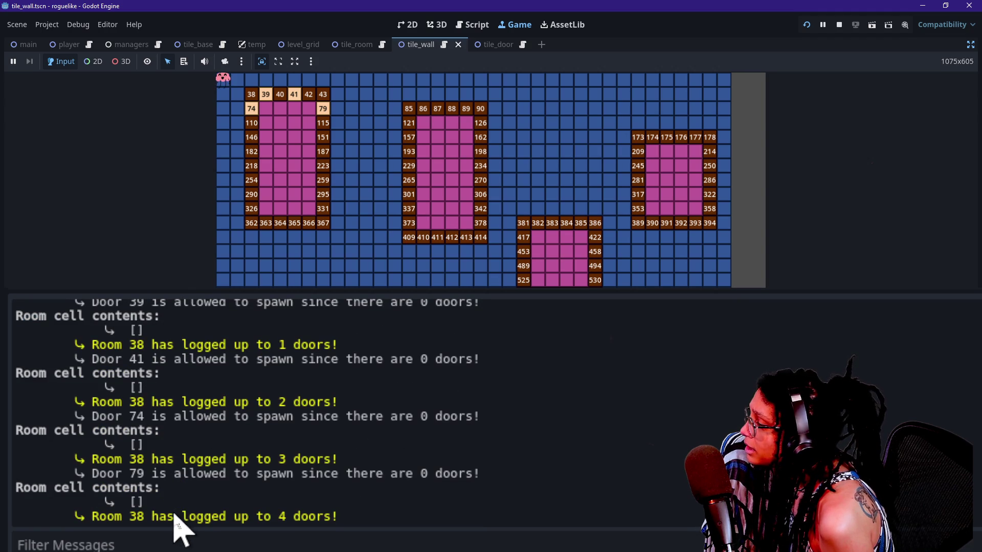
scroll(145, 494, "up", 2)
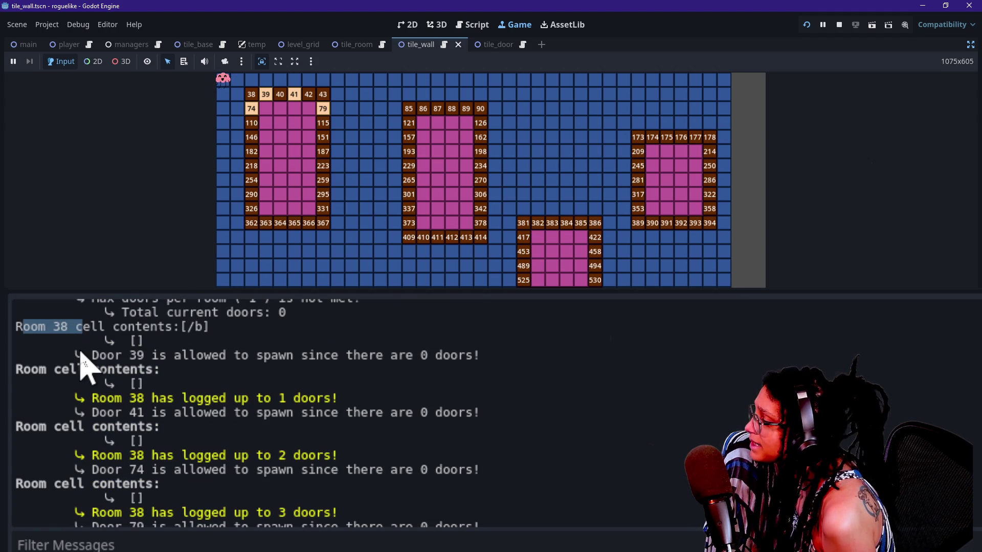
scroll(95, 394, "up", 1)
left_click(100, 387)
scroll(102, 394, "up", 2)
left_click_drag(91, 379, 171, 417)
scroll(136, 432, "down", 2)
left_click(57, 421)
left_click_drag(46, 425, 383, 425)
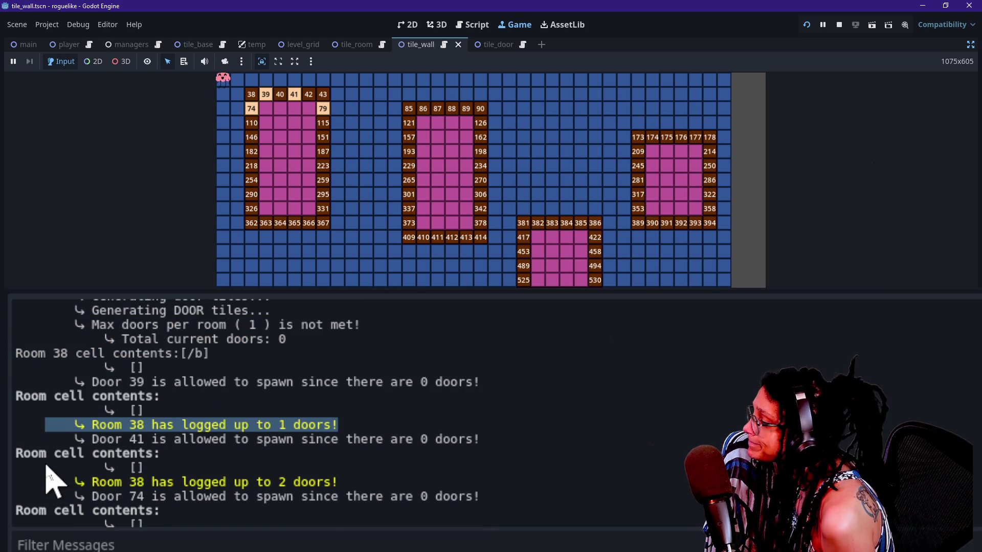
scroll(123, 468, "down", 1)
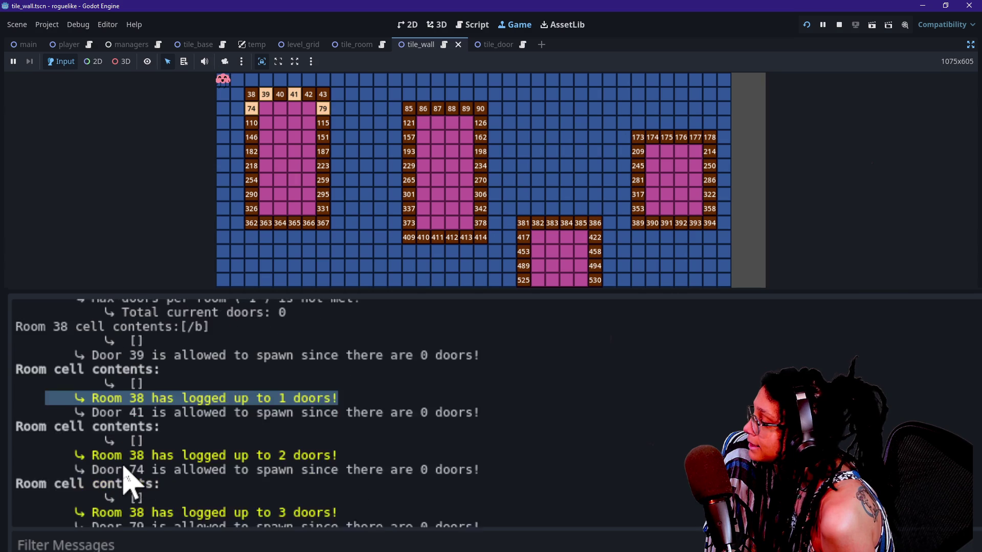
scroll(124, 468, "down", 1)
scroll(131, 493, "down", 1)
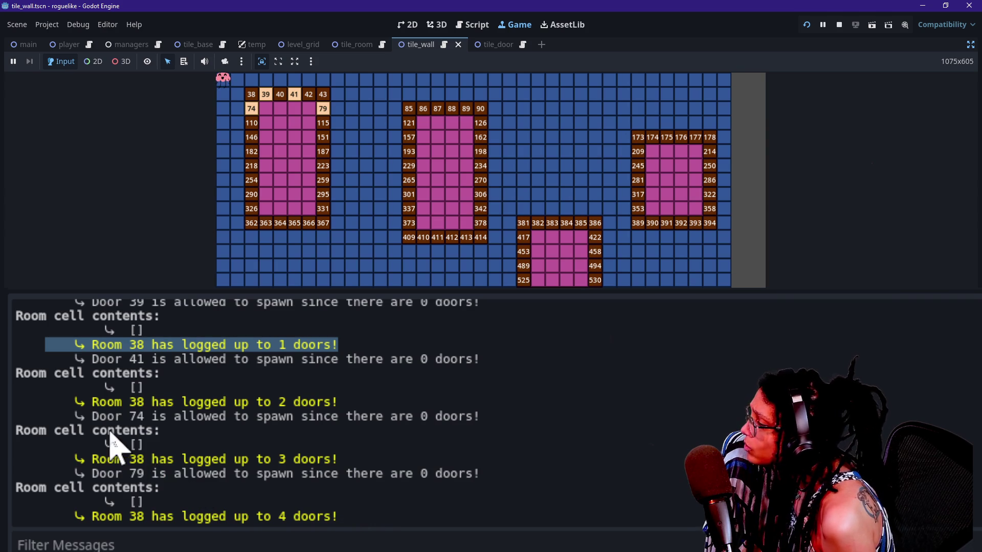
mouse_move(77, 359)
left_mouse_down()
mouse_move(72, 344)
mouse_move(66, 355)
mouse_move(92, 361)
mouse_move(95, 351)
left_mouse_up()
scroll(99, 364, "up", 2)
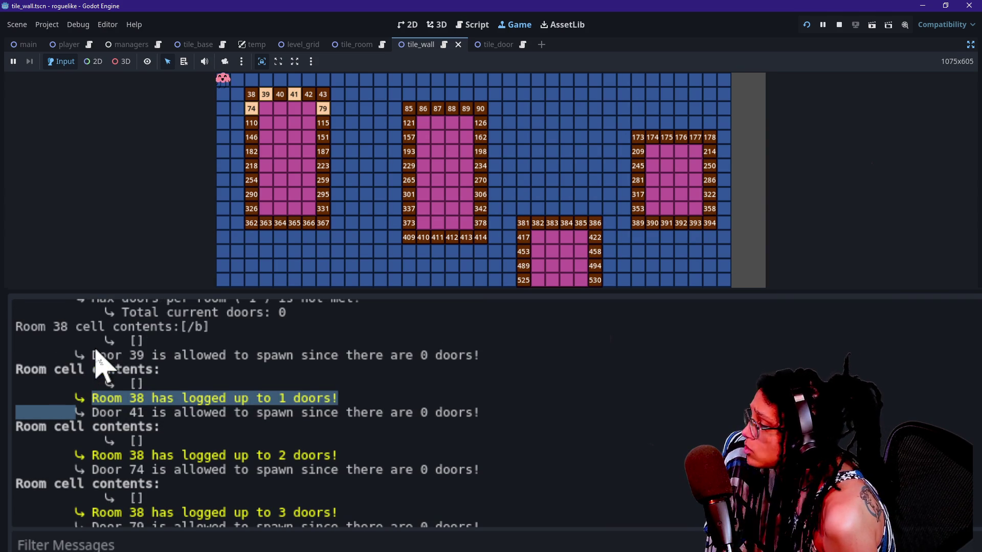
left_click(100, 365)
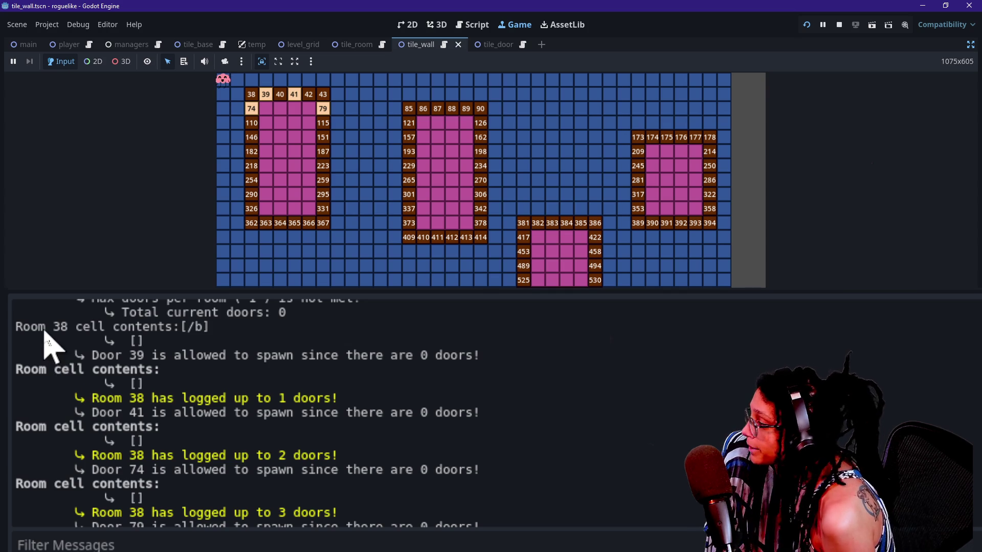
left_click_drag(39, 330, 204, 336)
left_click(78, 374)
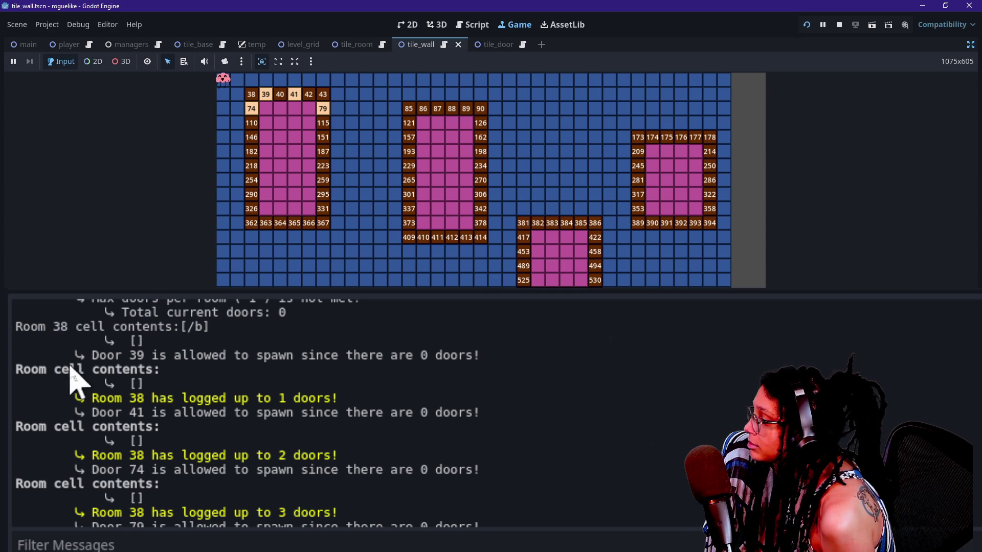
left_click_drag(45, 313, 164, 351)
left_click(99, 333)
left_click(122, 368)
left_click_drag(77, 355, 450, 358)
left_click(394, 358)
left_click(455, 358)
mouse_move(540, 367)
left_mouse_down()
mouse_move(26, 344)
mouse_move(28, 329)
left_mouse_up()
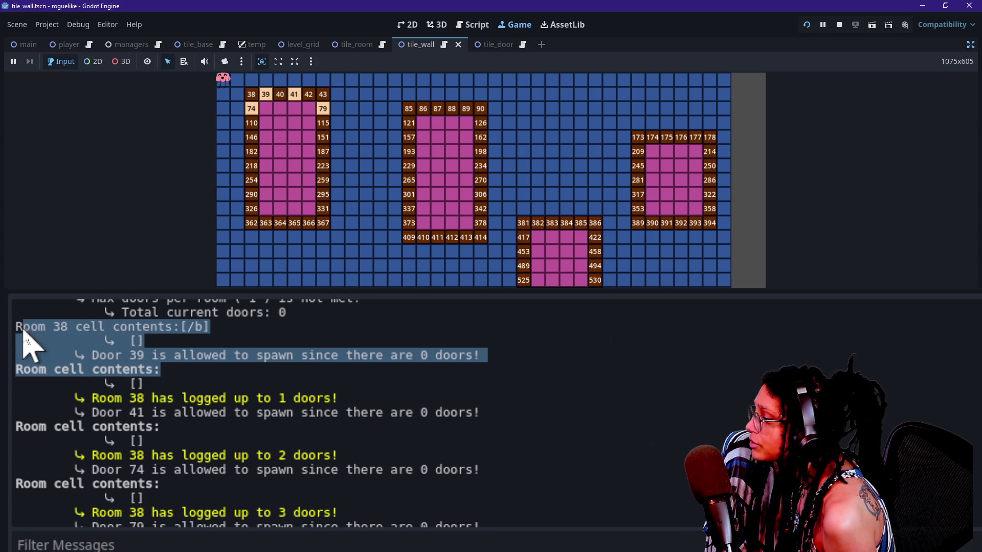
left_click(136, 390)
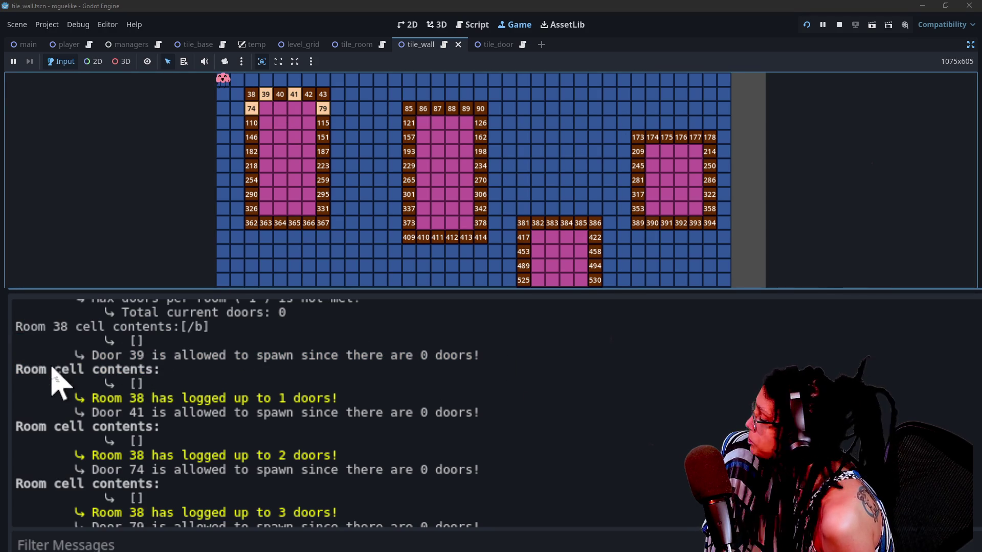
left_click_drag(80, 404, 197, 404)
left_click(131, 413)
left_click(271, 402)
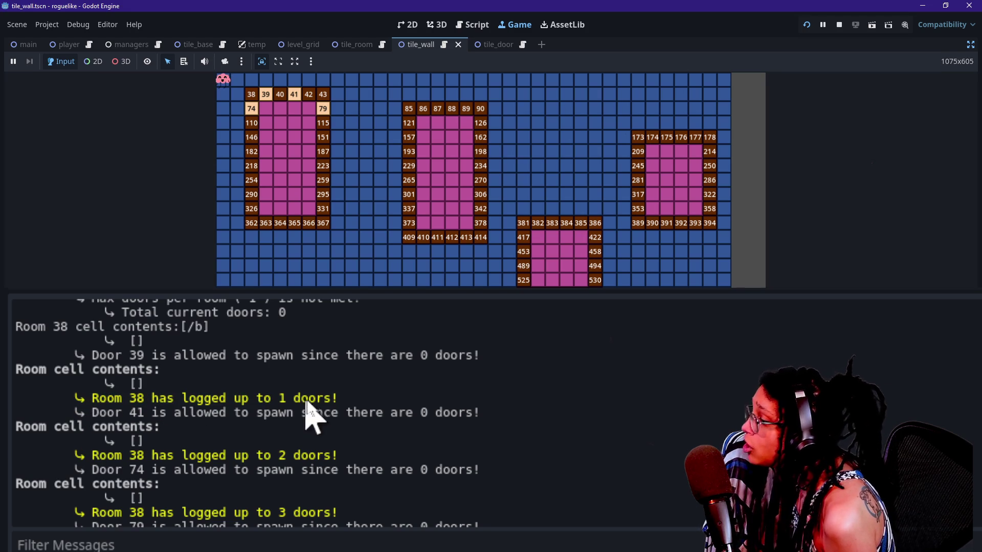
left_click_drag(340, 401, 219, 400)
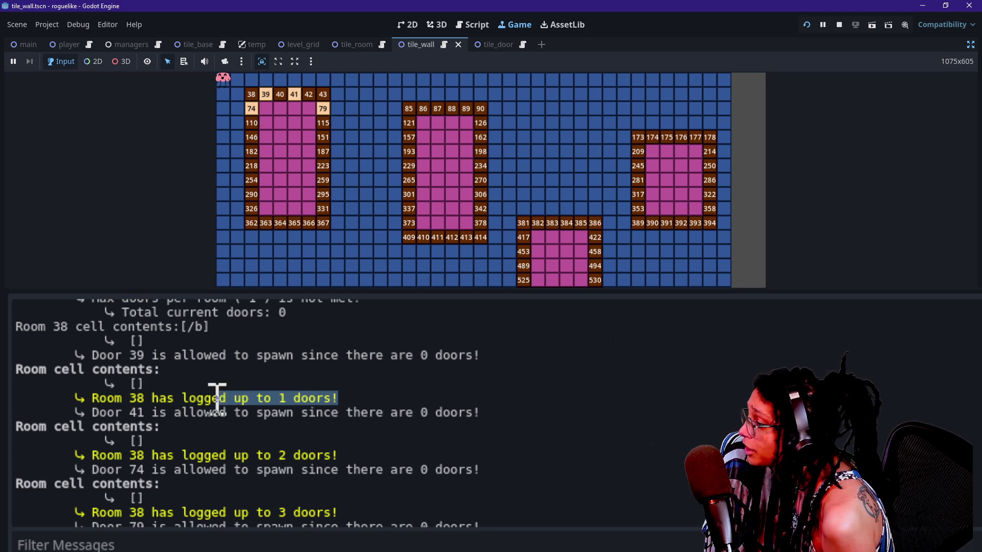
left_click(102, 427)
left_click_drag(85, 415, 300, 434)
left_click(318, 433)
left_click(305, 91)
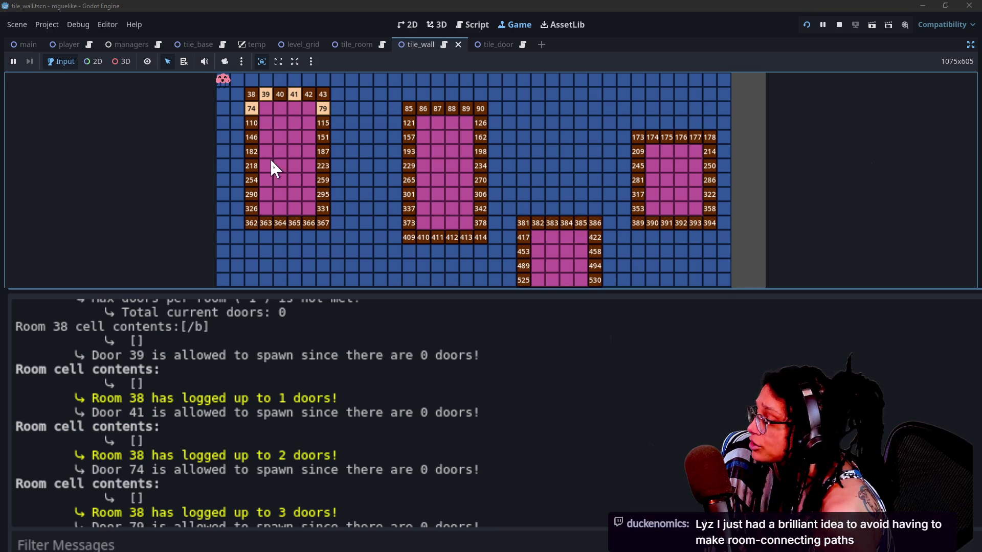
left_click_drag(100, 426, 171, 443)
left_click(175, 452)
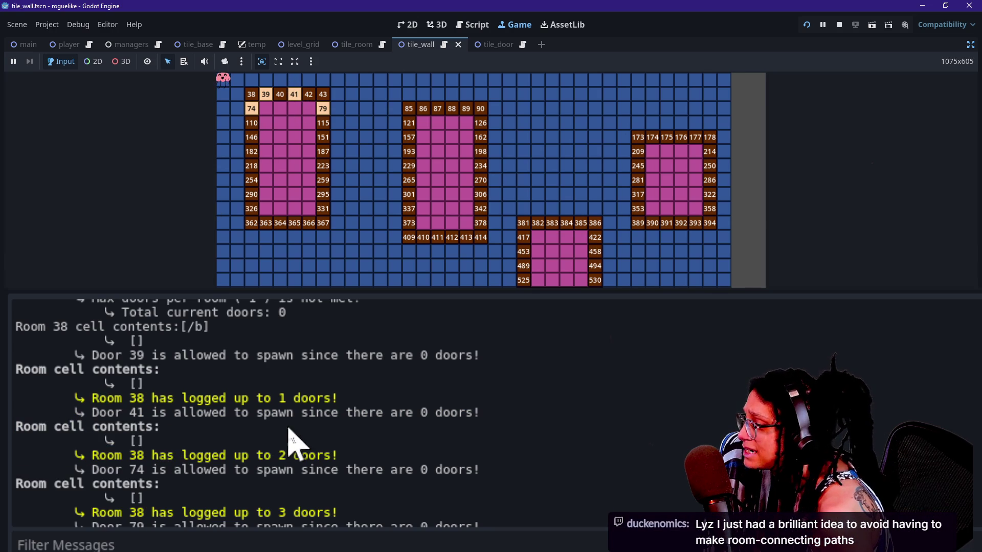
left_click_drag(320, 412, 484, 413)
left_click_drag(220, 398, 343, 398)
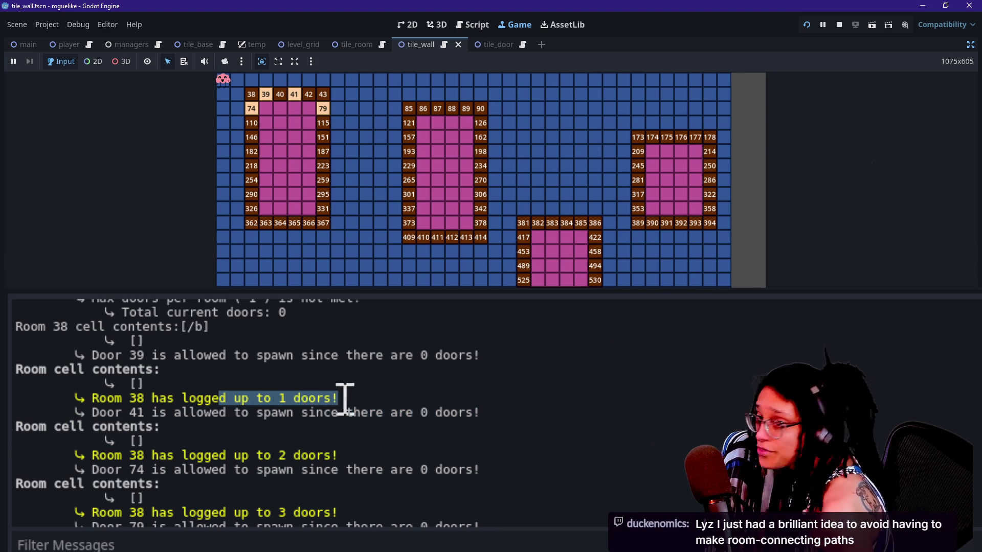
left_click(354, 402)
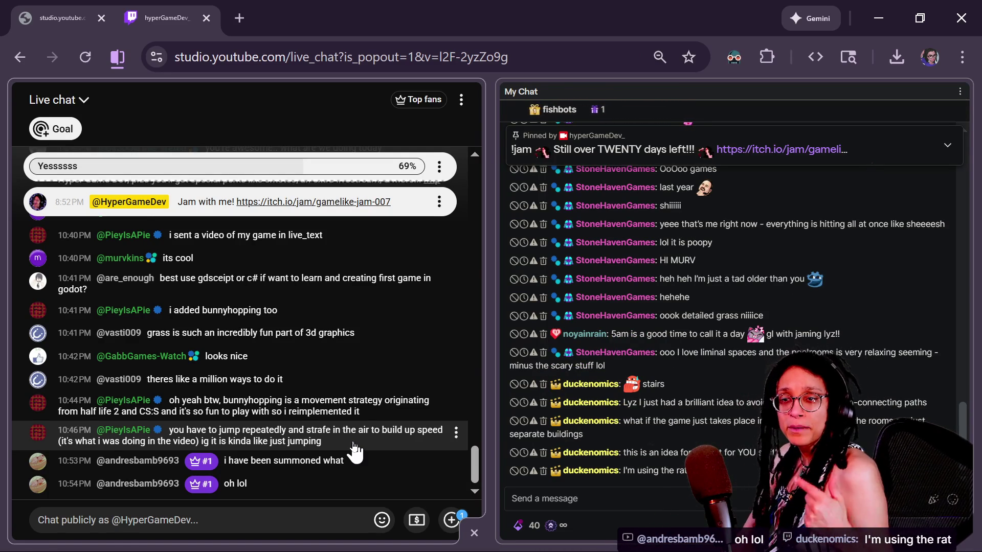
key("alt+Tab")
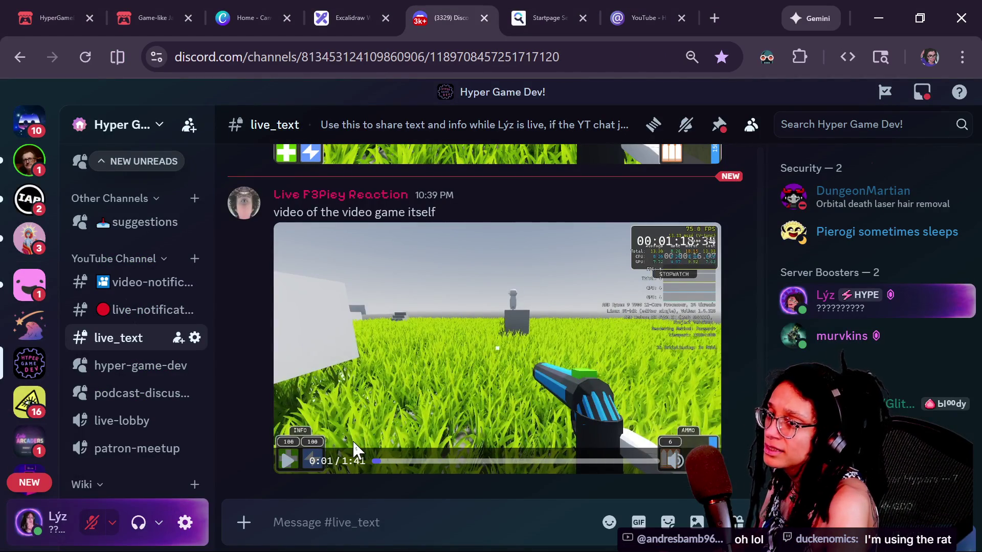
key("alt+Tab")
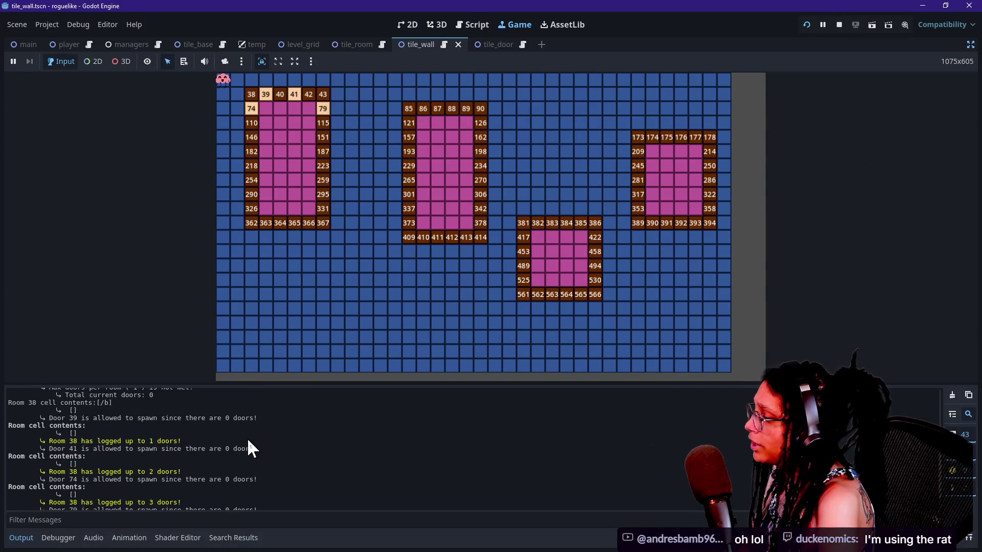
Inspect the Room 38 two-door log lines, then return to manage_levels.gd in the script editor.
scroll(247, 448, "down", 2)
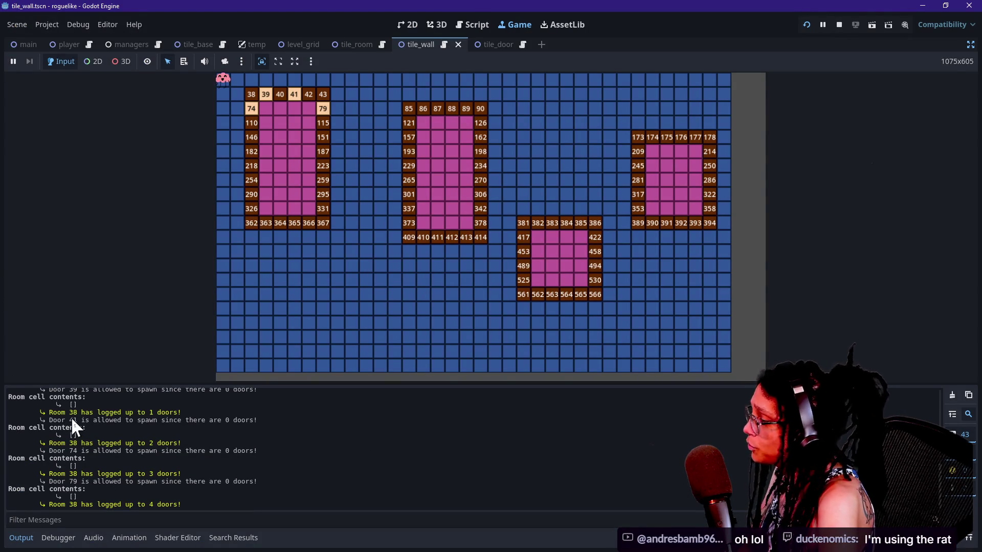
left_click_drag(89, 443, 156, 444)
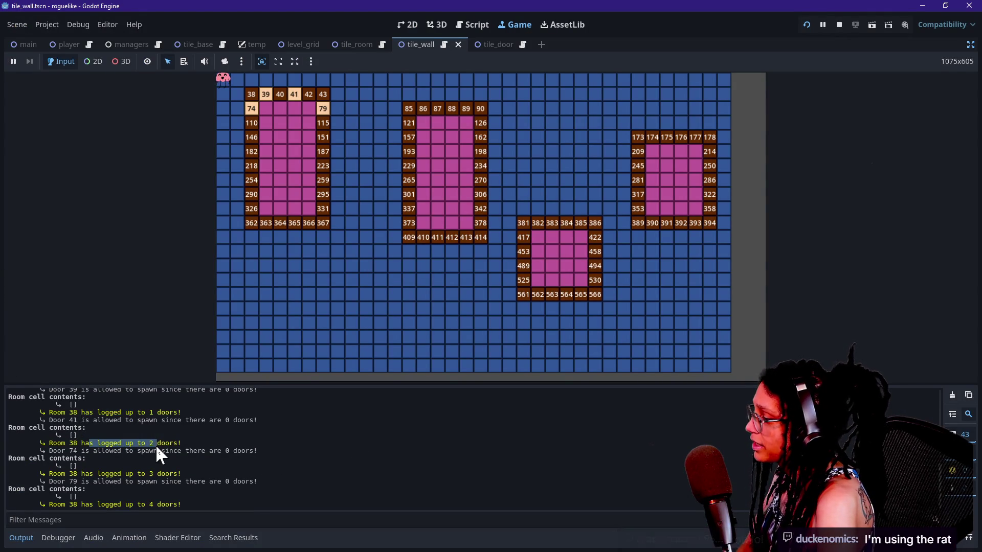
left_click(130, 483)
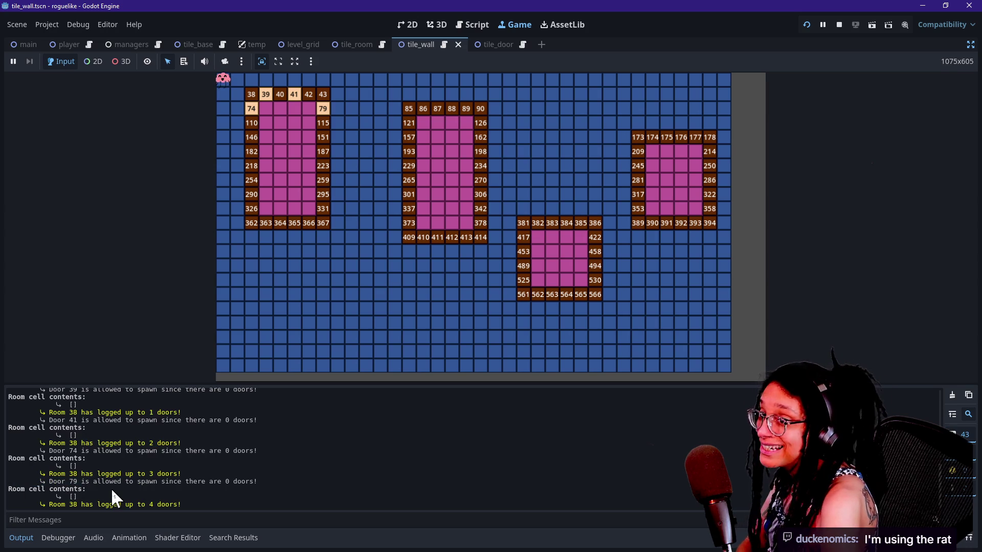
mouse_move(112, 490)
left_mouse_down()
mouse_move(75, 497)
mouse_move(59, 489)
mouse_move(76, 497)
left_mouse_up()
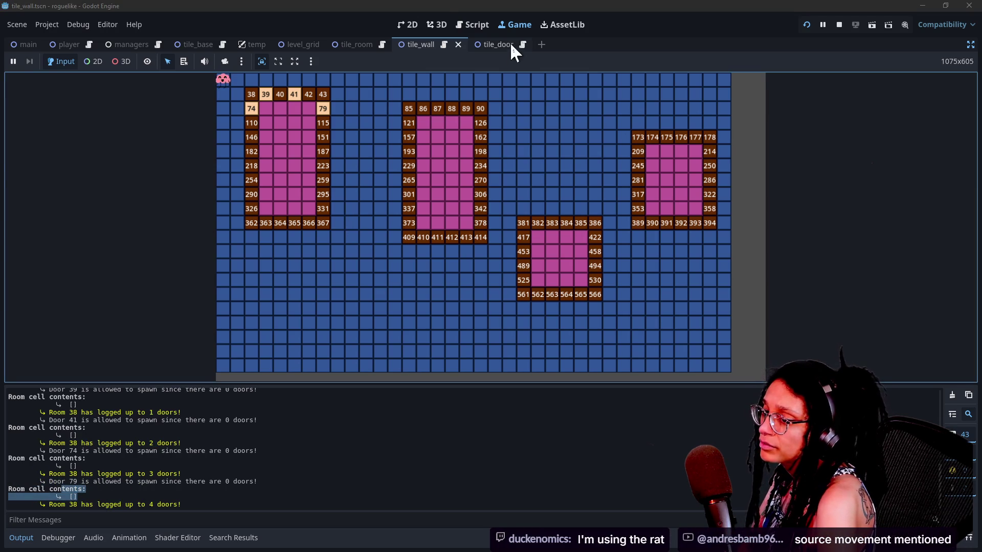
left_click(460, 24)
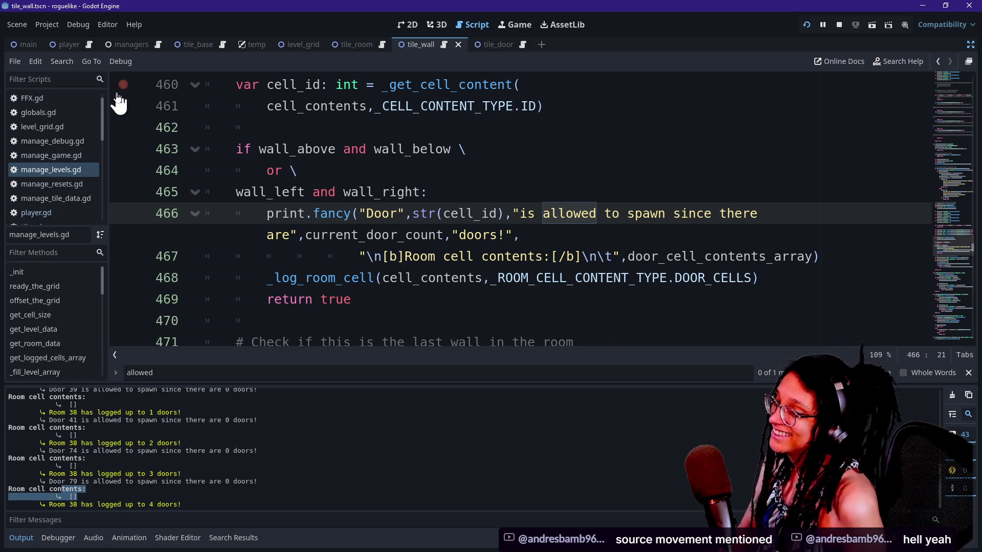
Review the door-allowed condition and the _log_room_cell call on line 468.
left_click_drag(486, 194, 489, 204)
key("Down")
key("Down")
key("Down")
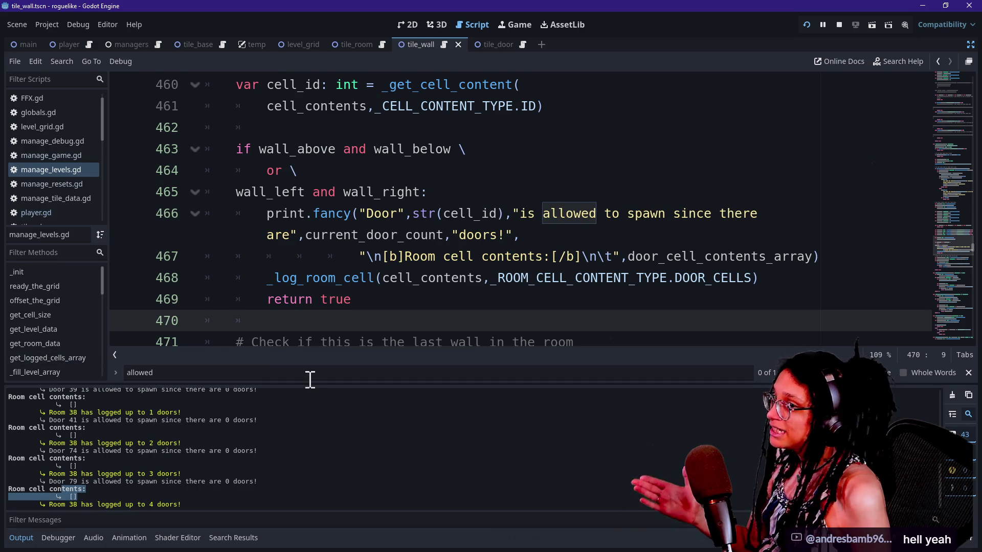
left_click(397, 269)
scroll(397, 270, "down", 1)
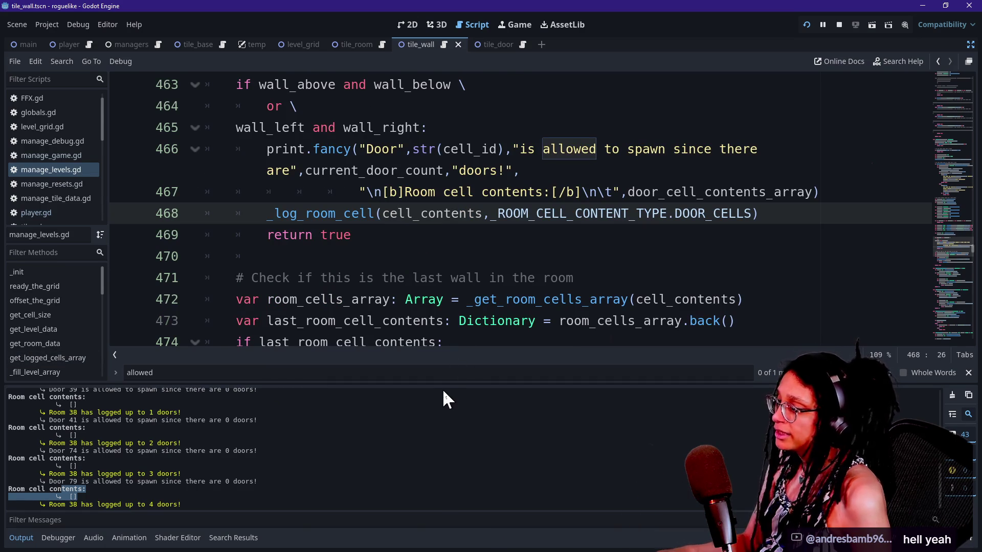
left_click_drag(441, 384, 441, 416)
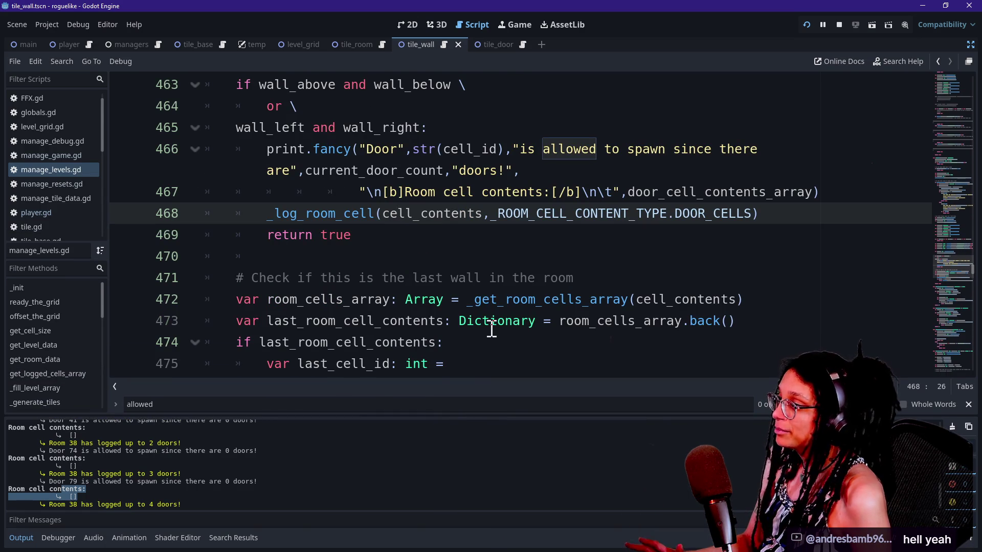
scroll(491, 330, "up", 3)
scroll(491, 330, "up", 1)
Hide the output panel with Ctrl+J and move to the cell_id lookup around lines 454–460.
key("ctrl+j")
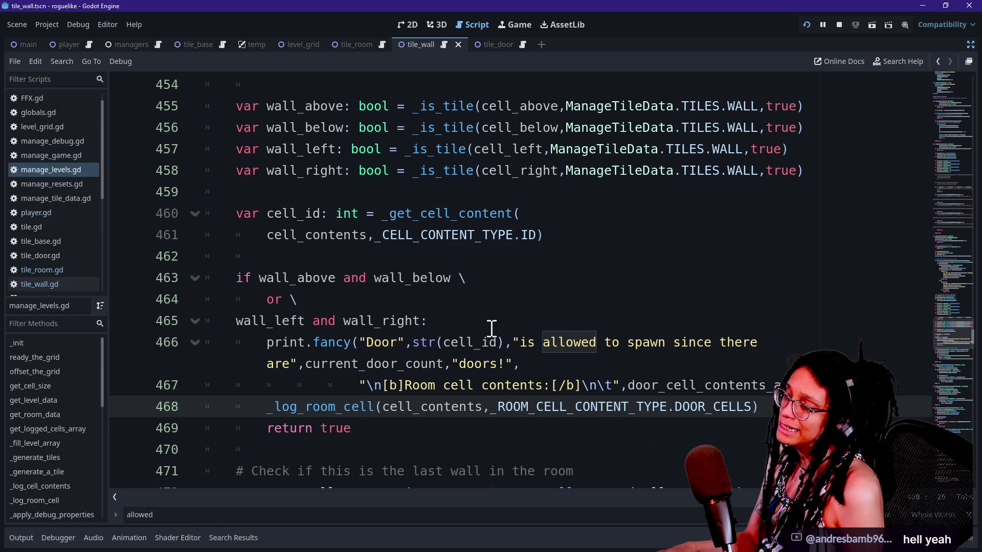
scroll(491, 329, "down", 2)
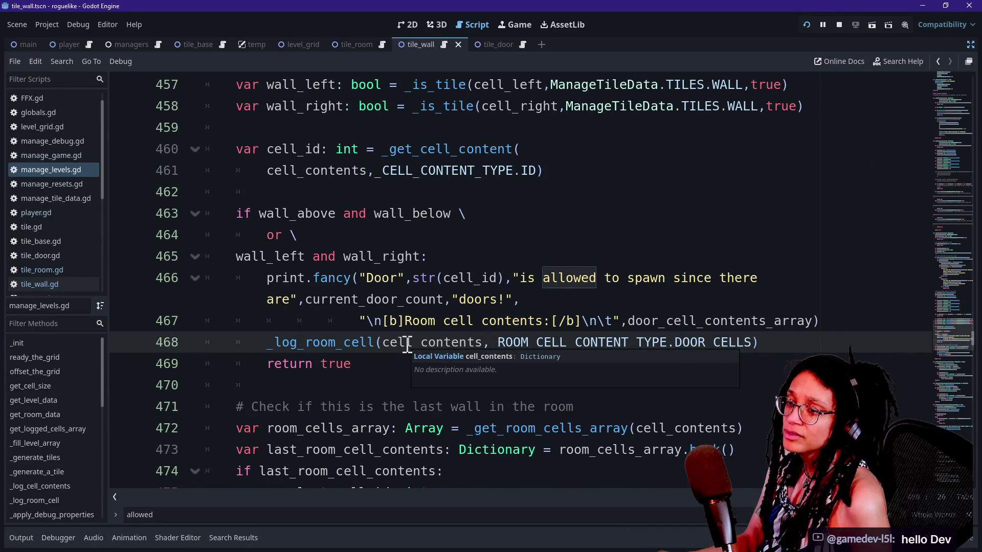
mouse_move(408, 345)
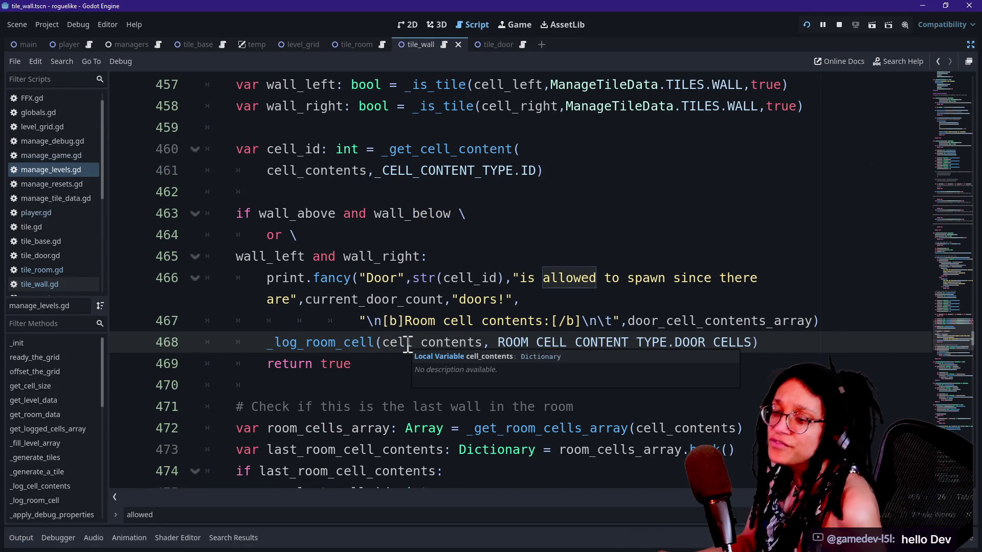
scroll(408, 330, "up", 2)
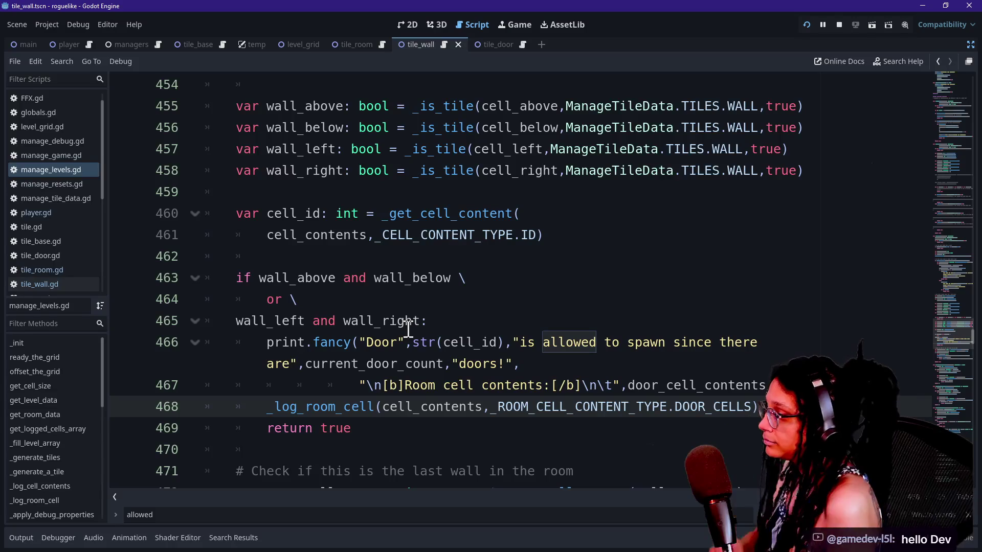
left_click(483, 214)
scroll(484, 216, "up", 2)
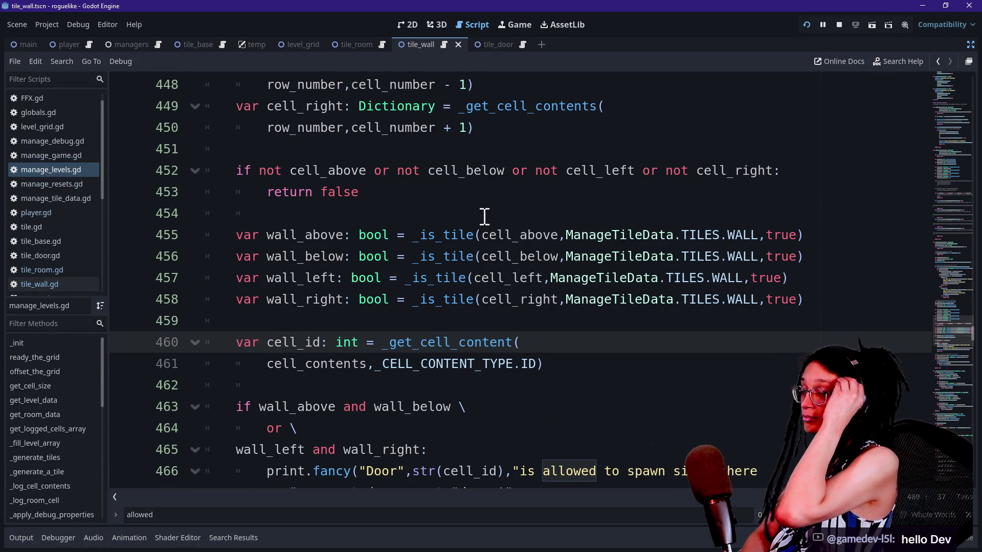
left_click(484, 213)
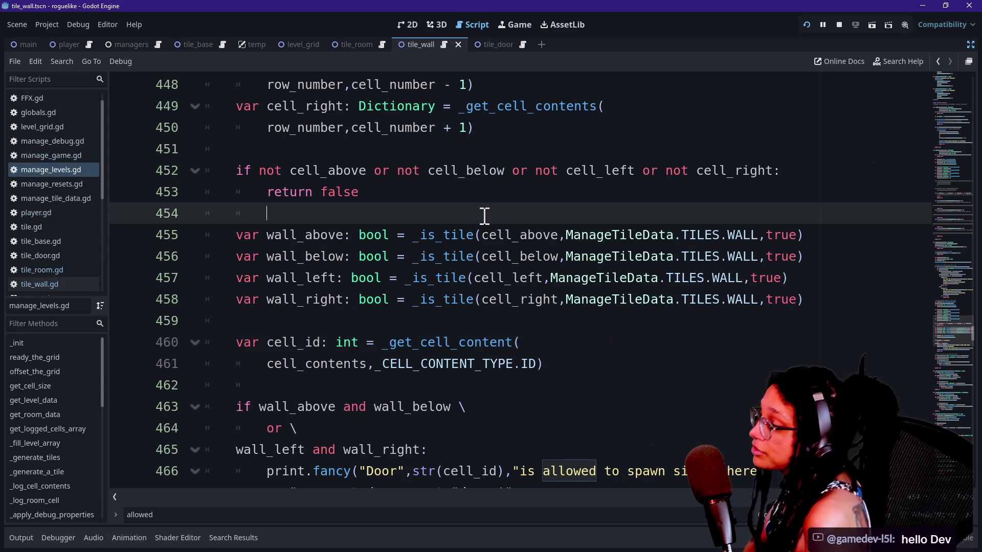
key("Up")
key("Up")
key("Up")
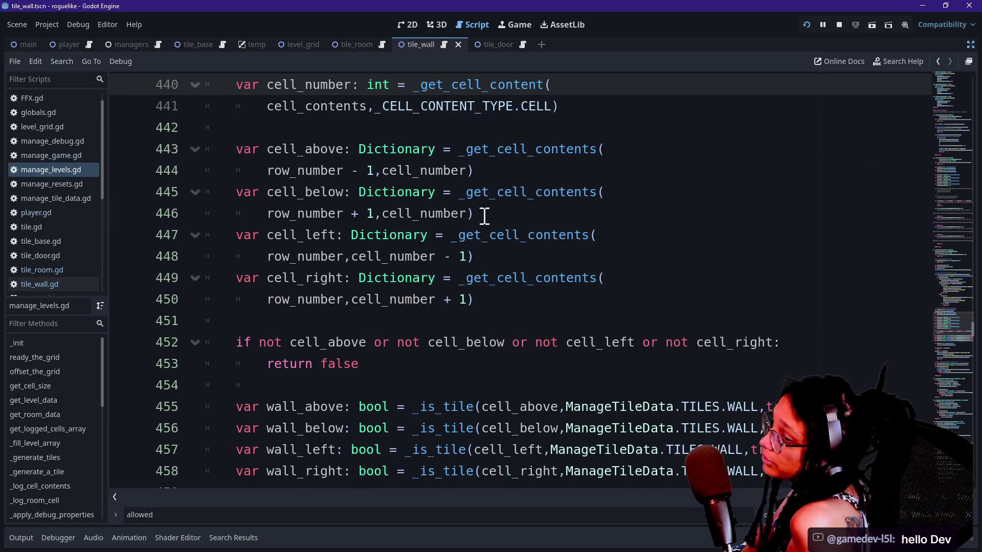
key("Down")
key("Down")
key("Down")
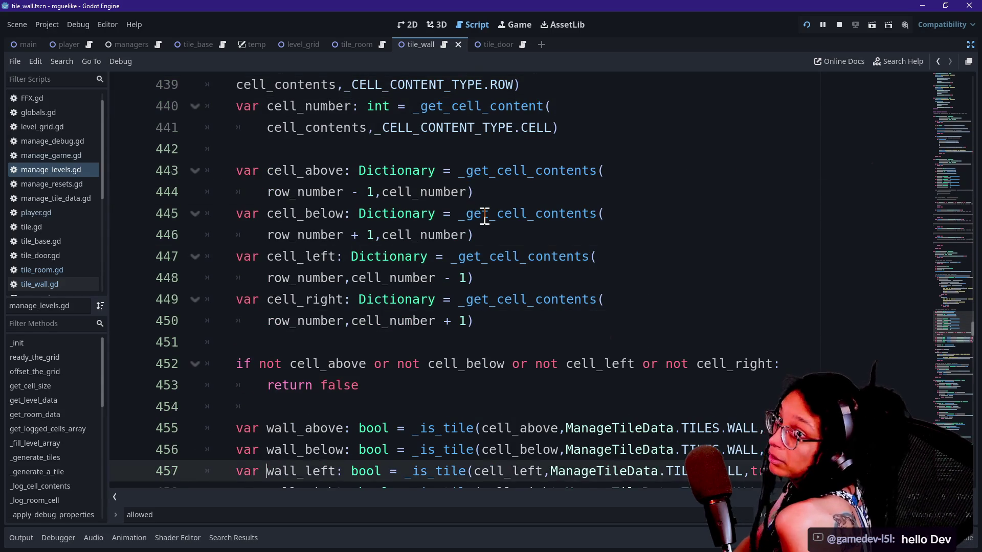
key("Down")
key("Down")
key("Down")
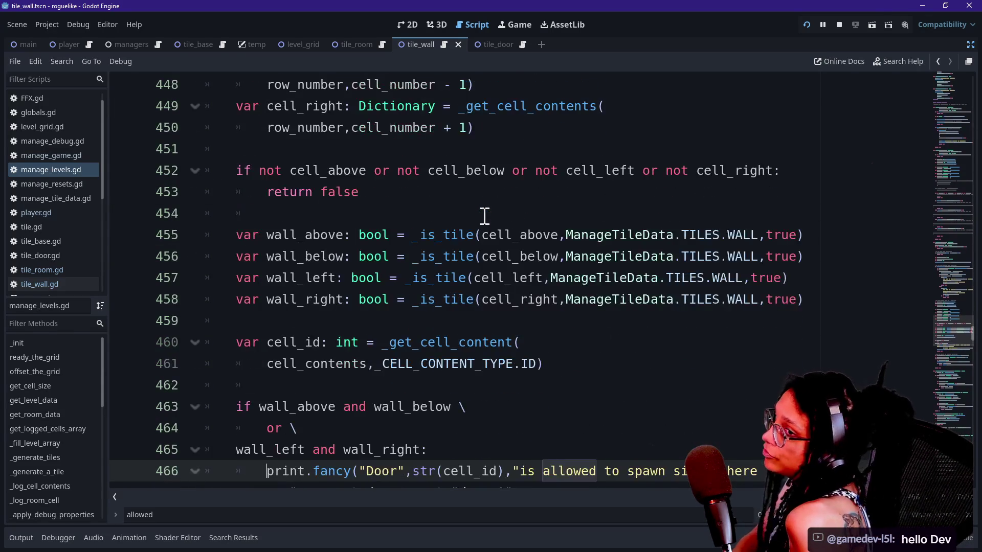
key("Up")
key("Up")
key("Down")
key("Down")
key("Down")
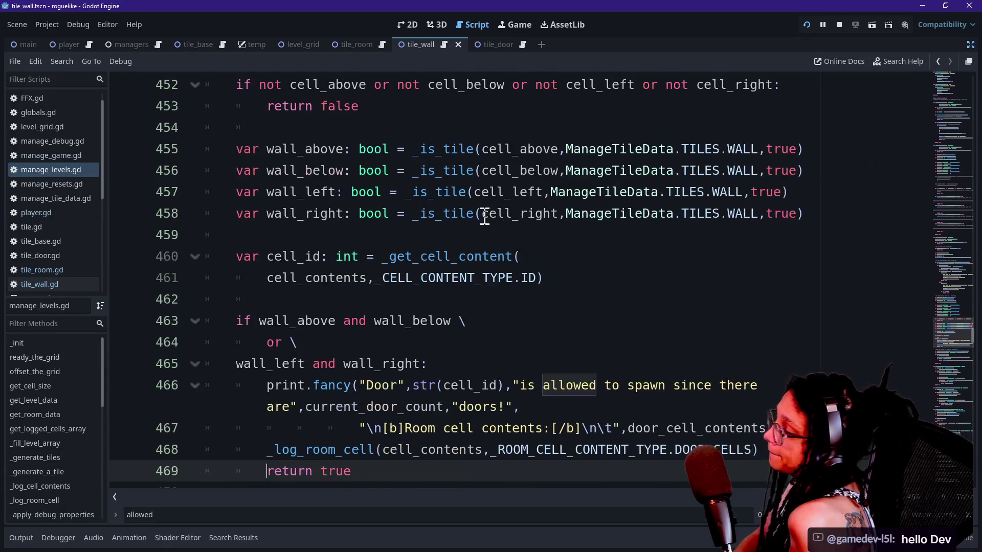
key("Down")
key("Down")
key("Down")
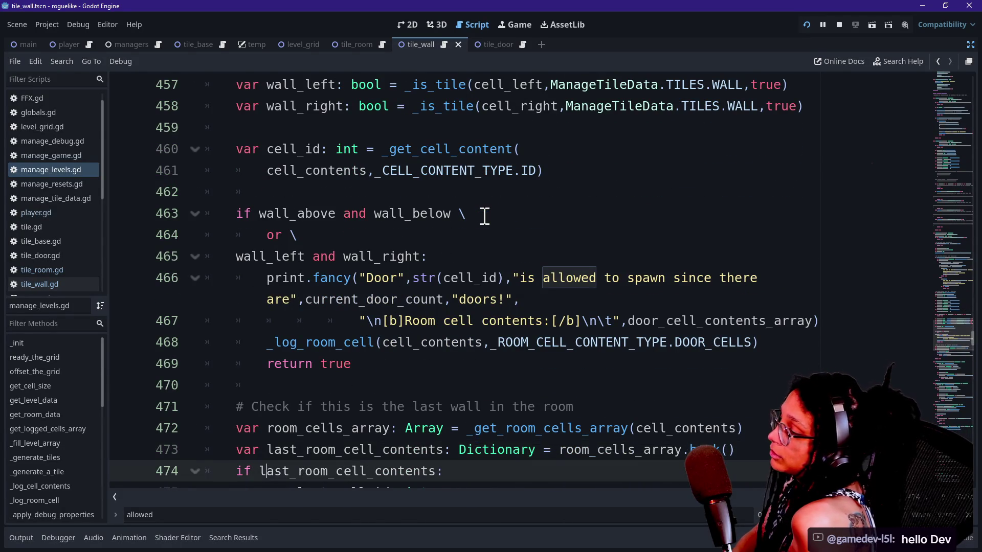
key("Down")
key("Down")
key("Down")
key("Down")
key("Down")
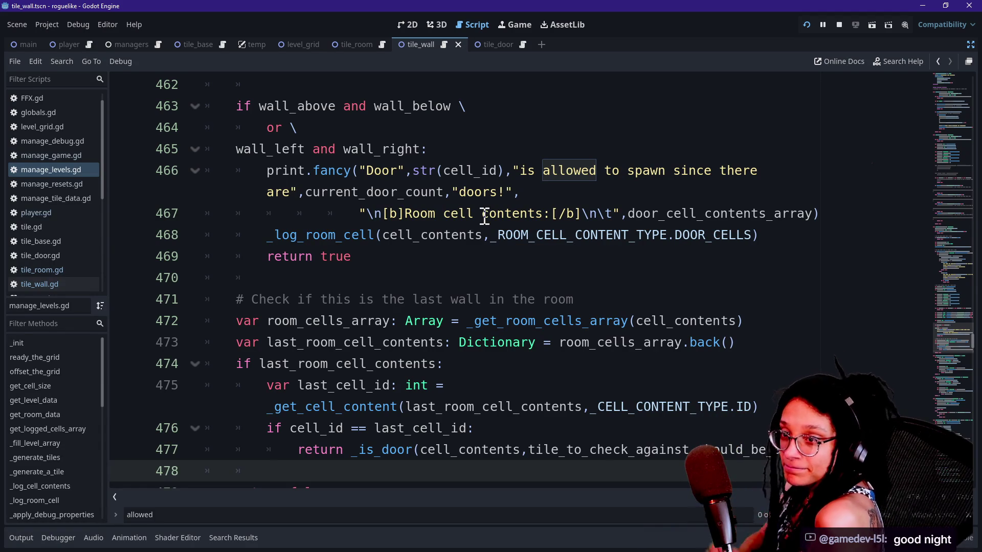
key("Down")
key("Down")
key("Down")
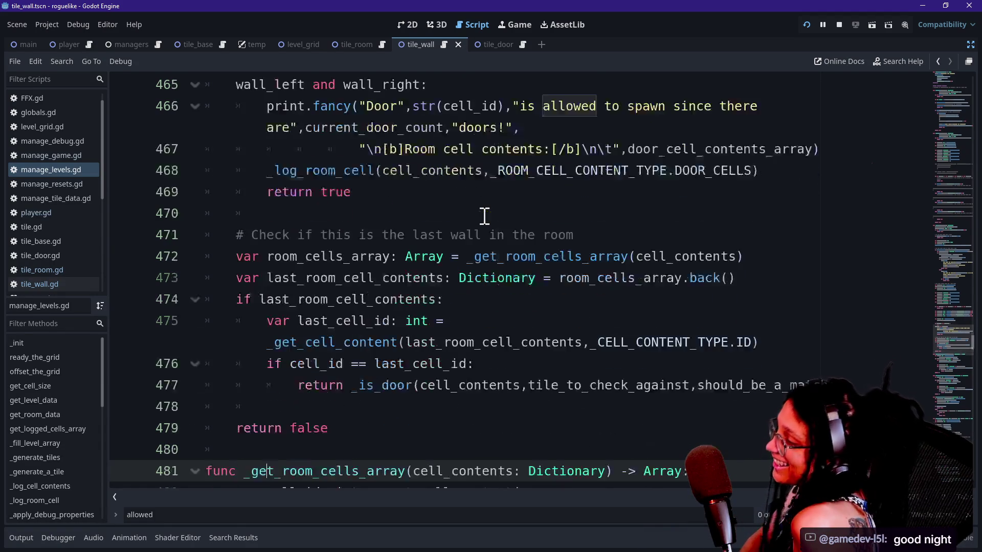
key("Down")
key("Down")
key("Down")
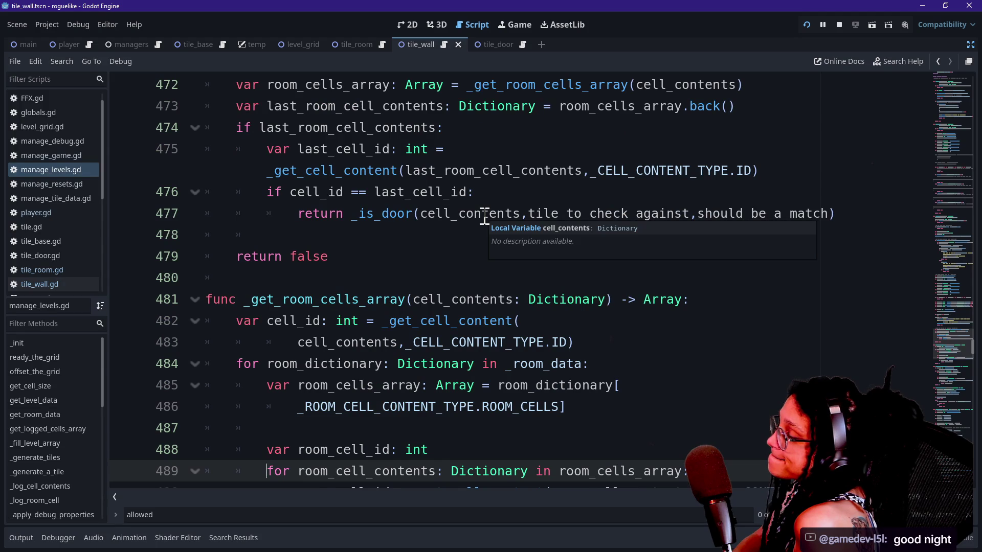
key("Up")
key("Up")
key("Up")
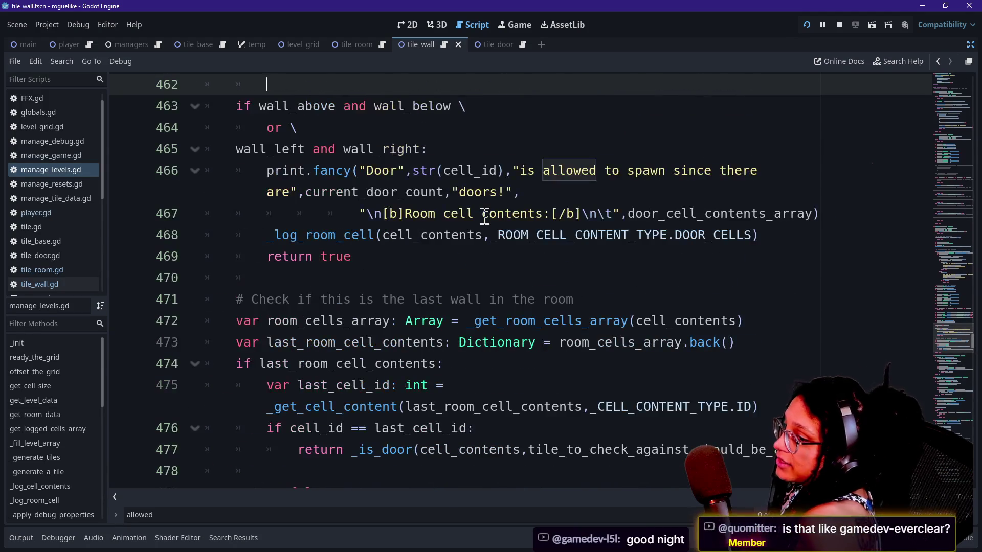
left_click(465, 362)
key("Down")
key("Down")
key("Down")
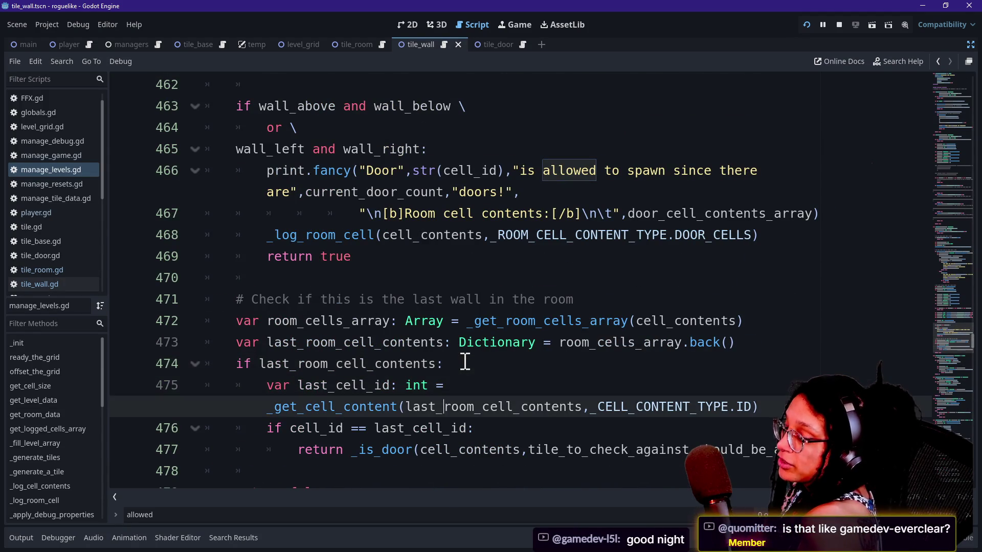
key("Up")
key("Up")
key("Up")
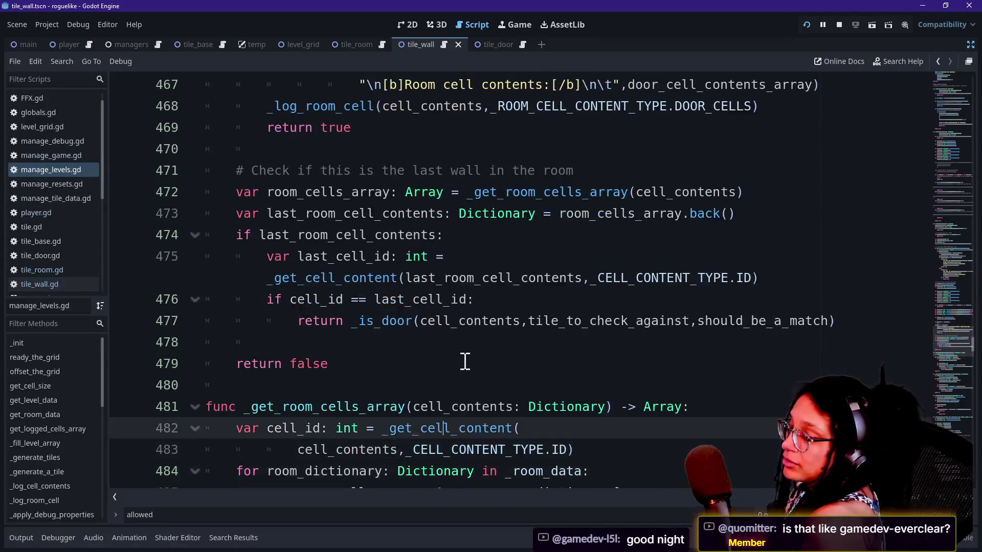
key("Down")
key("Down")
key("Down")
key("Down")
key("Down")
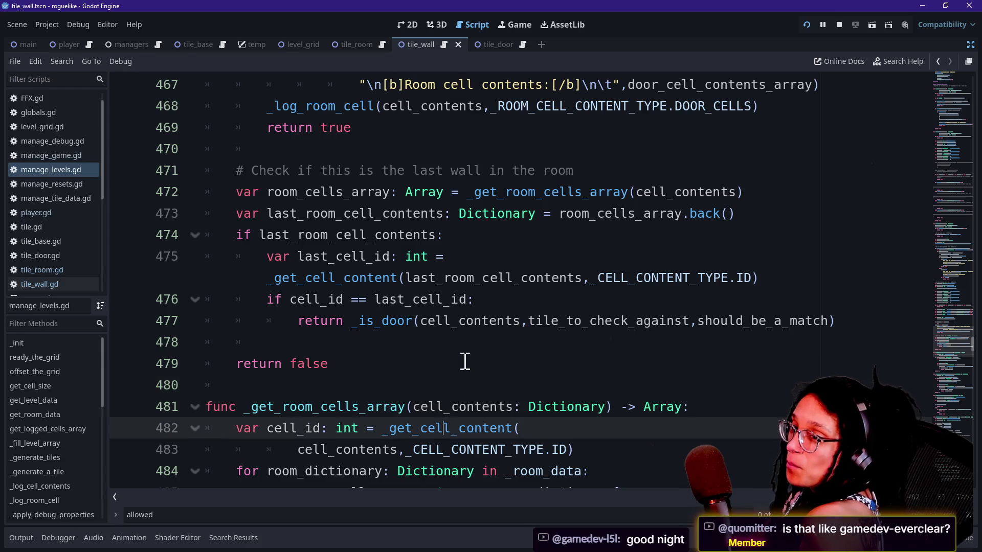
key("Up")
key("Up")
key("Up")
key("Up")
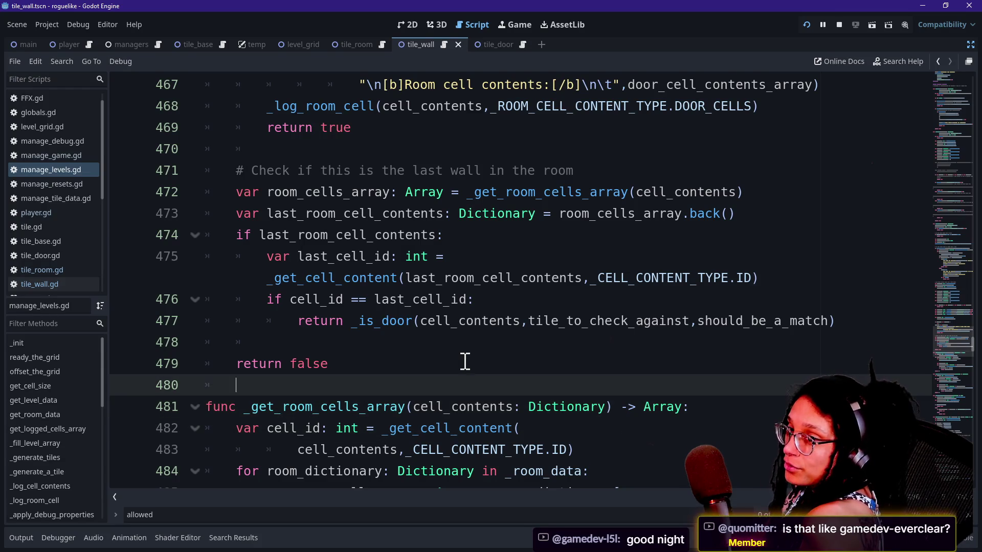
key("Down")
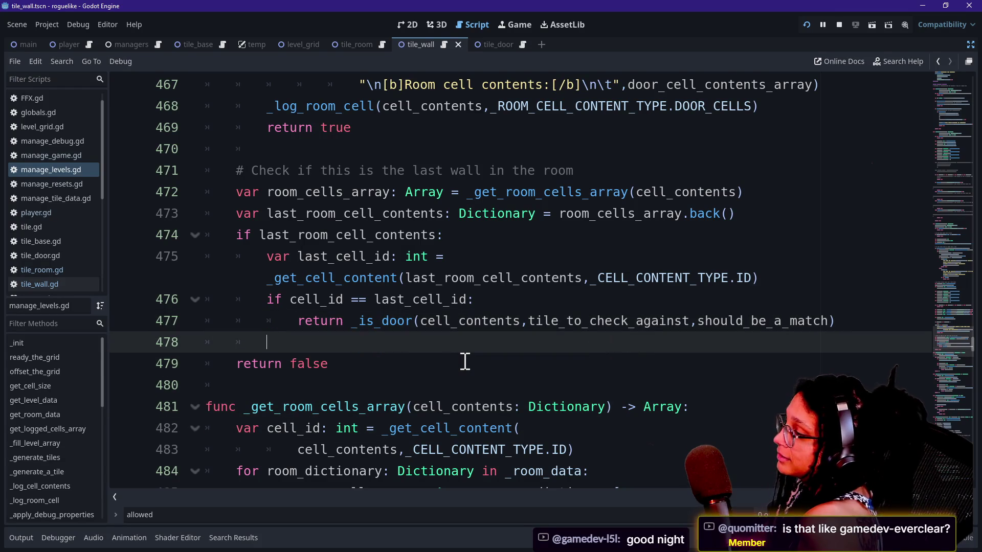
key("Down")
key("Up")
key("Up")
key("Up")
key("Down")
key("Down")
key("Up")
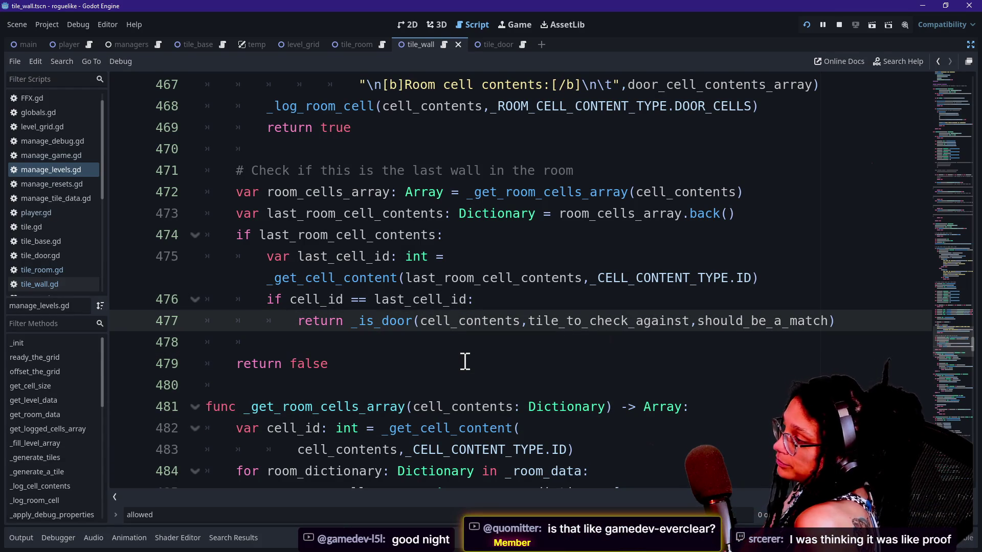
key("Down")
key("BackSpace")
key("BackSpace")
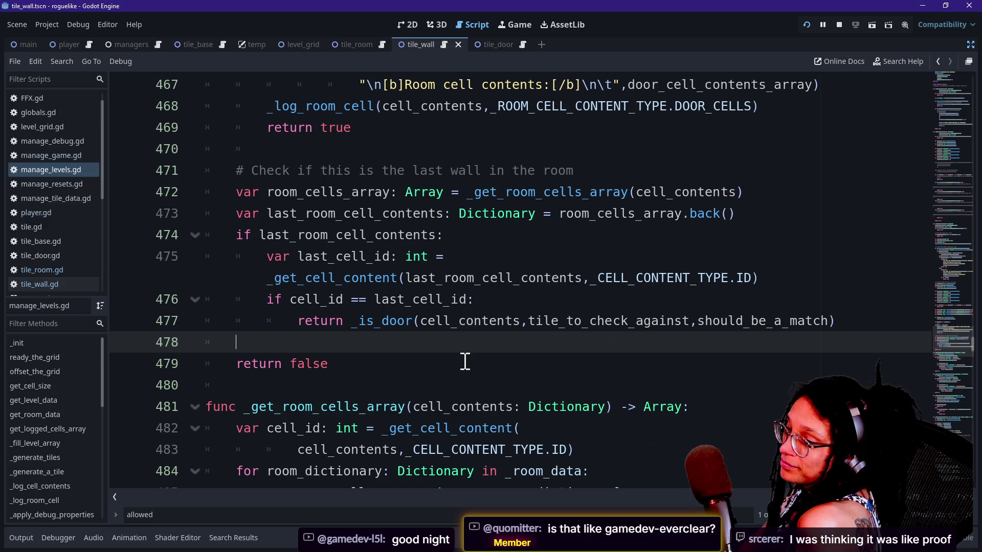
key("Up")
key("Up")
key("Down")
key("Down")
key("Down")
key("Up")
key("Up")
key("Down")
key("Up")
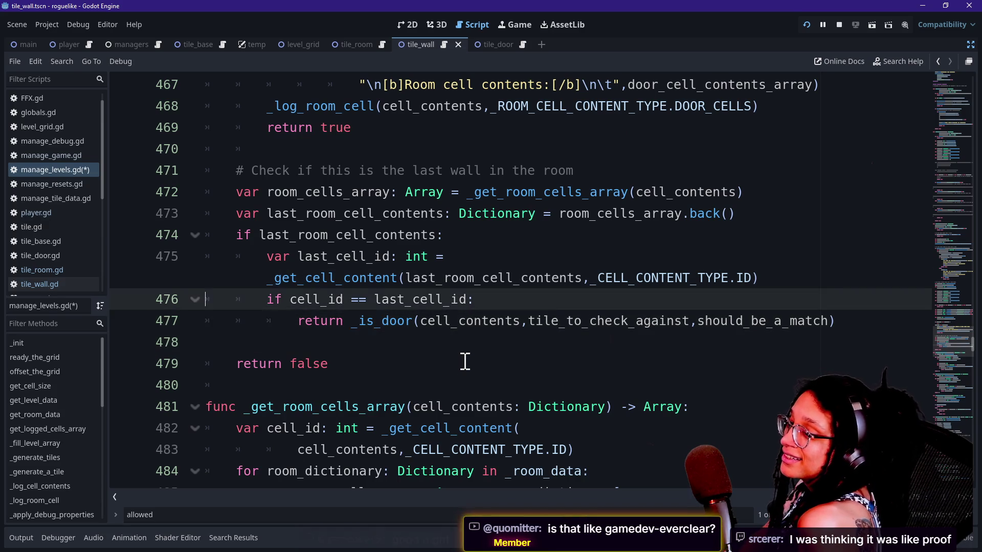
key("Up")
key("Up")
key("Up")
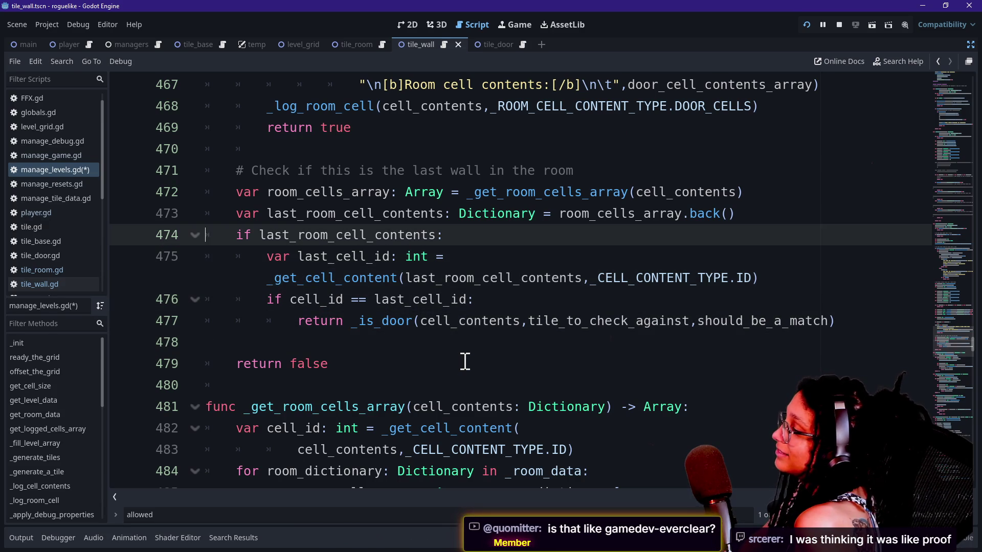
key("Up")
key("Up")
key("Up")
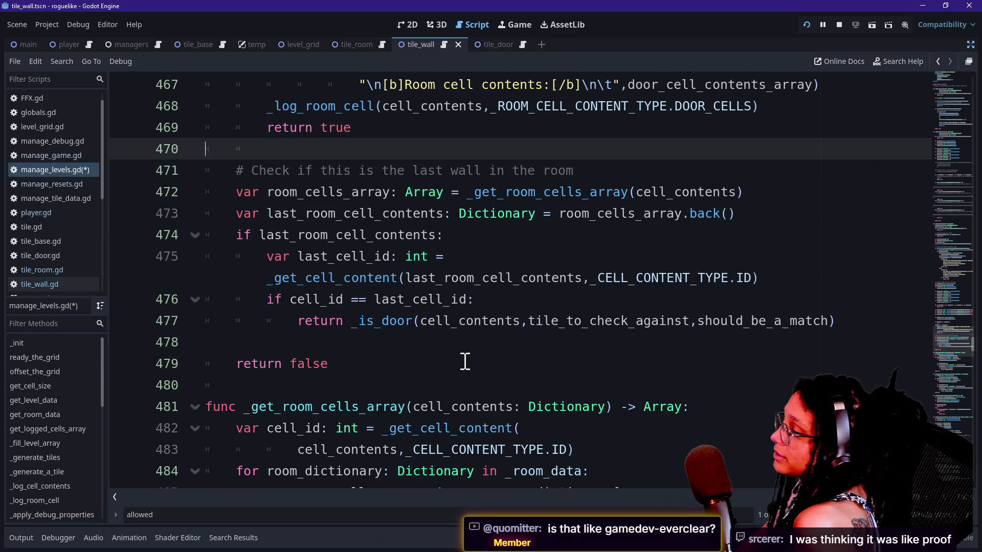
key("Up")
key("Up")
key("Up")
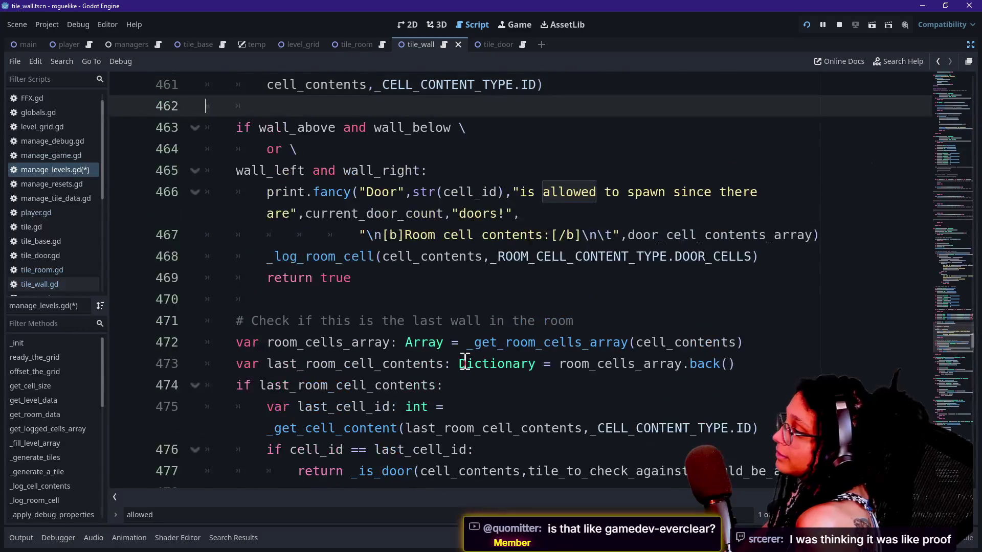
key("Down")
key("Down")
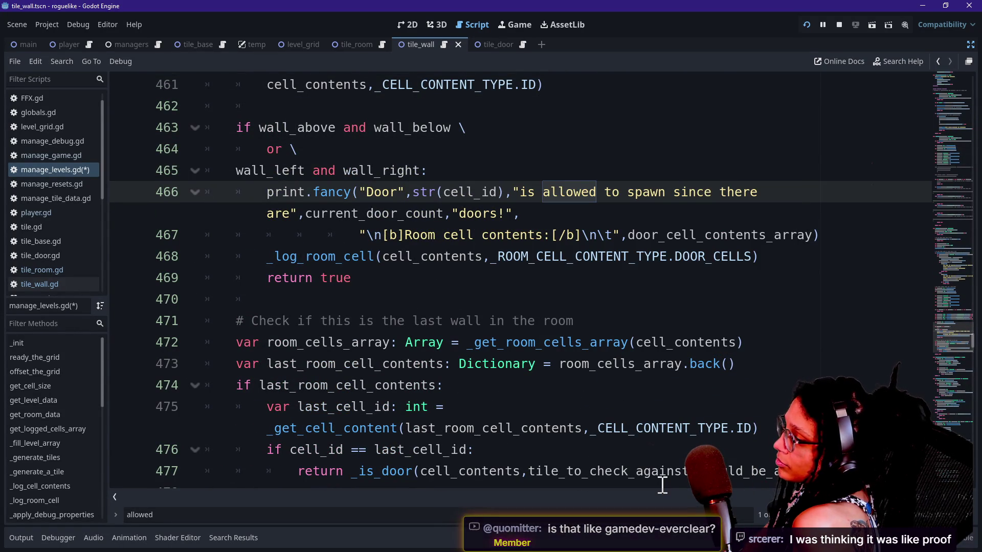
scroll(519, 358, "down", 2)
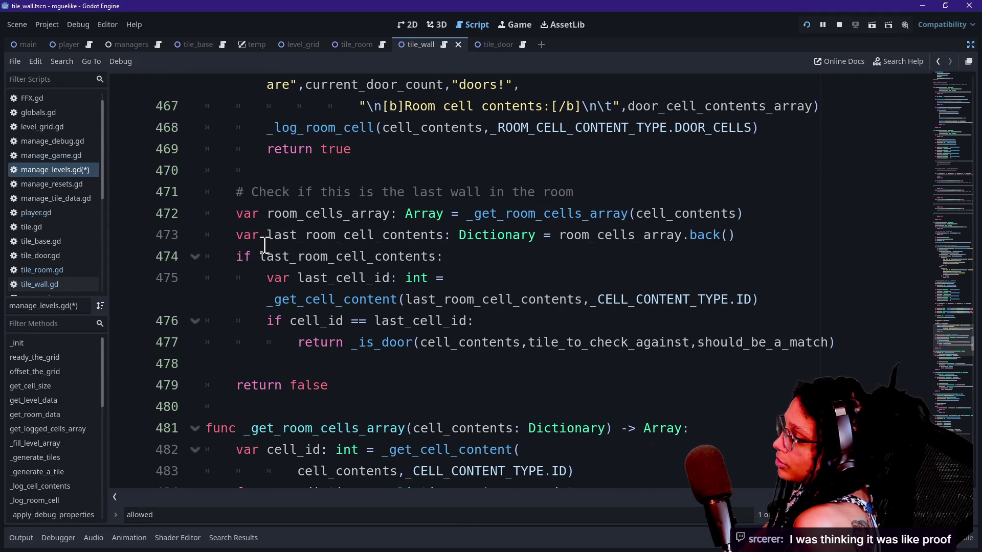
scroll(265, 245, "up", 5)
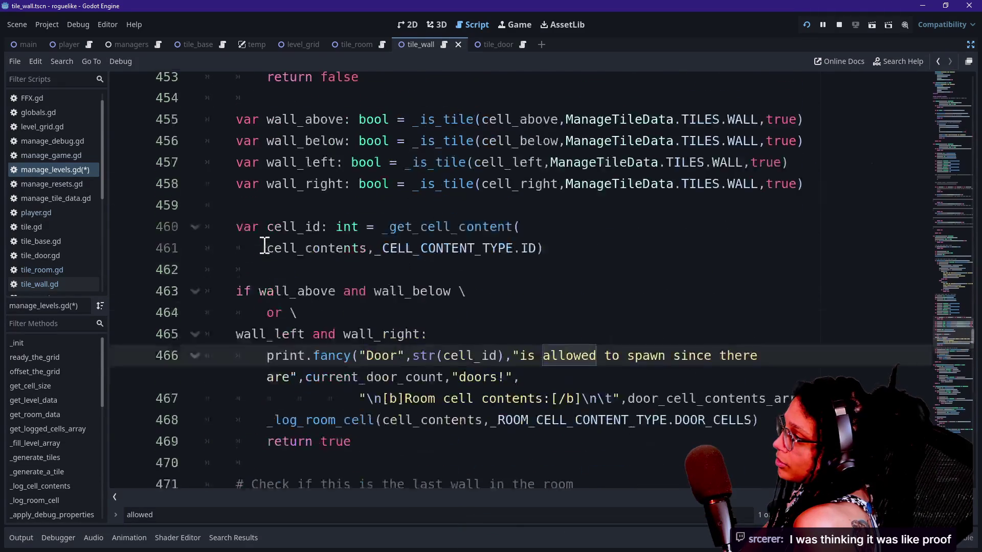
scroll(265, 245, "up", 7)
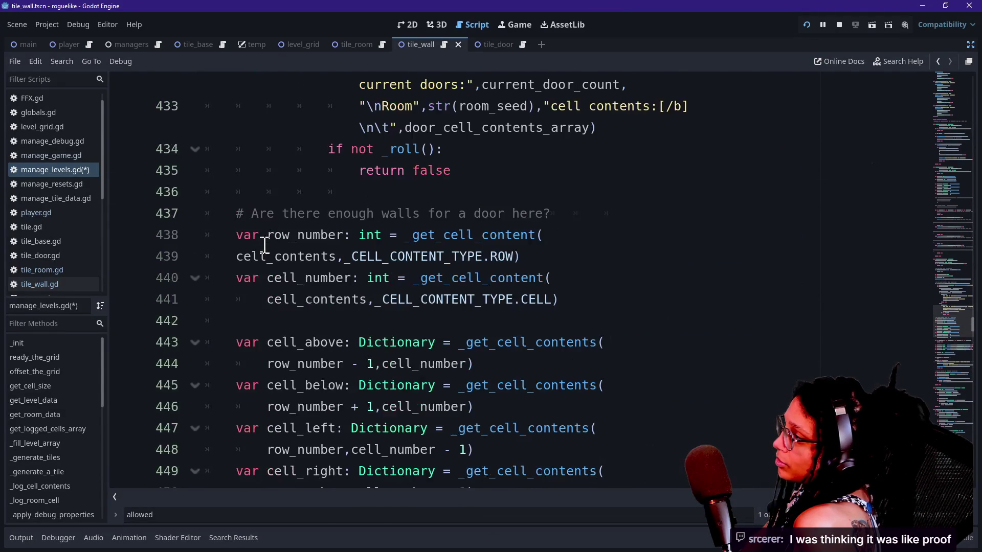
right_click(262, 244)
key("Escape")
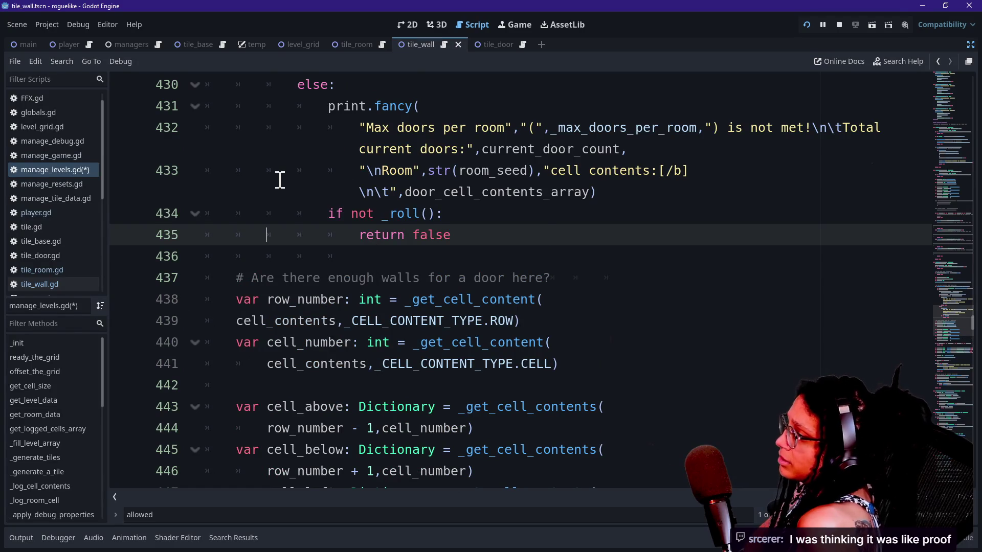
left_click(280, 180)
key("Up")
key("Up")
key("Up")
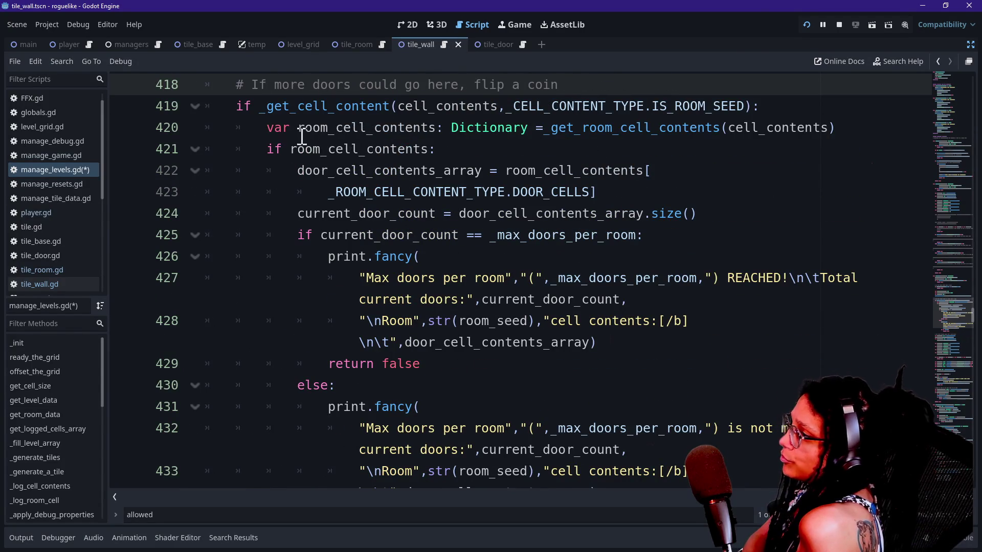
left_click_drag(299, 130, 526, 106)
left_click(524, 108)
left_click(505, 129)
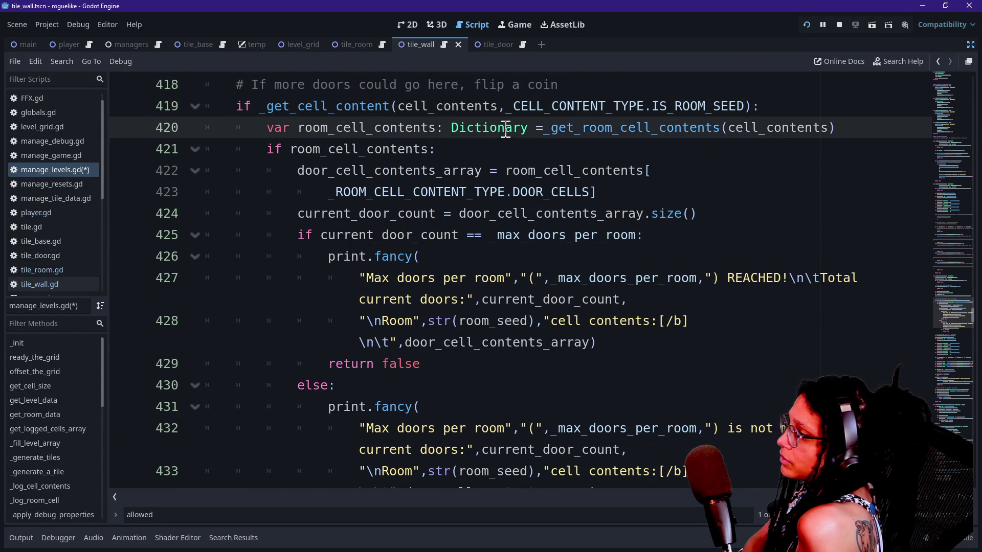
scroll(553, 143, "up", 3)
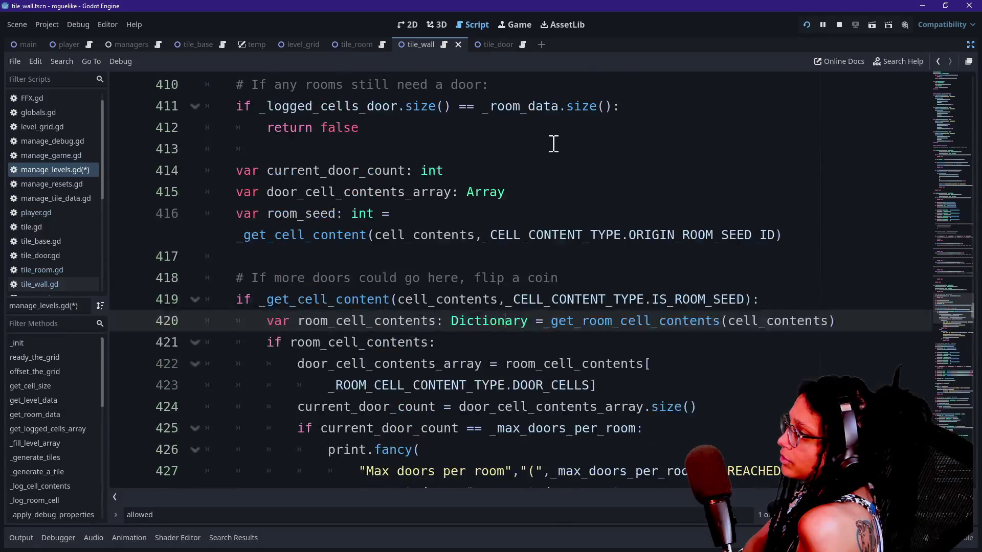
scroll(553, 144, "up", 3)
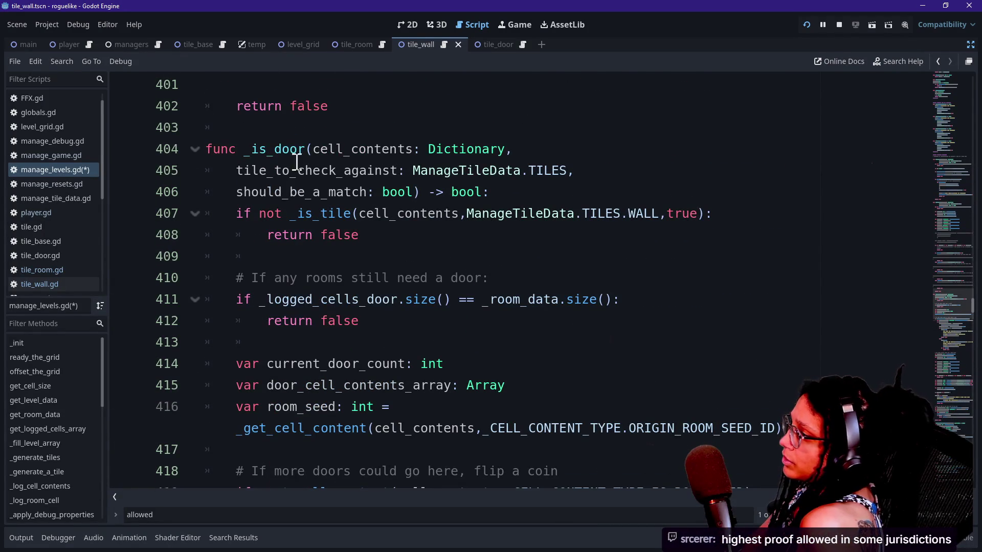
left_click_drag(246, 150, 353, 132)
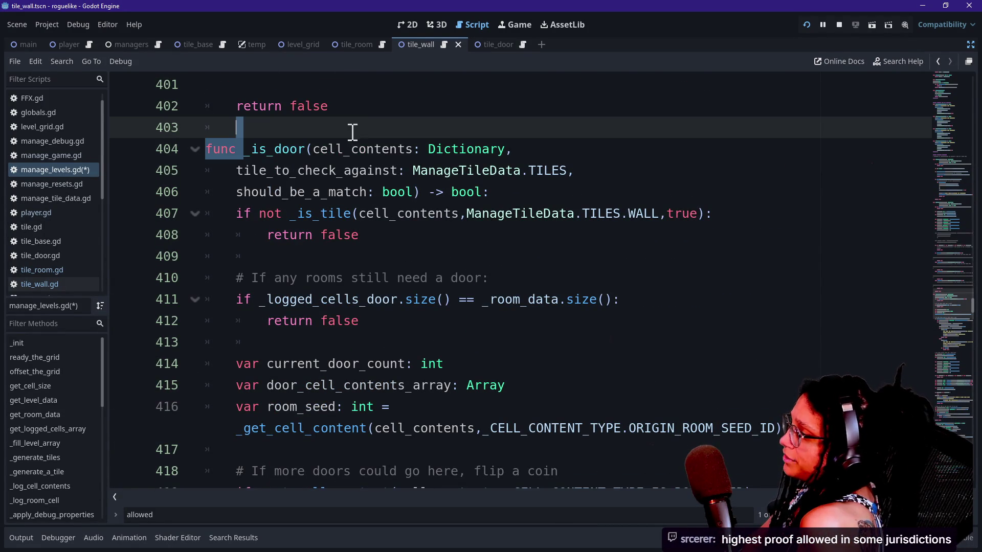
left_click(454, 139)
left_click_drag(235, 125, 341, 141)
left_click(350, 149)
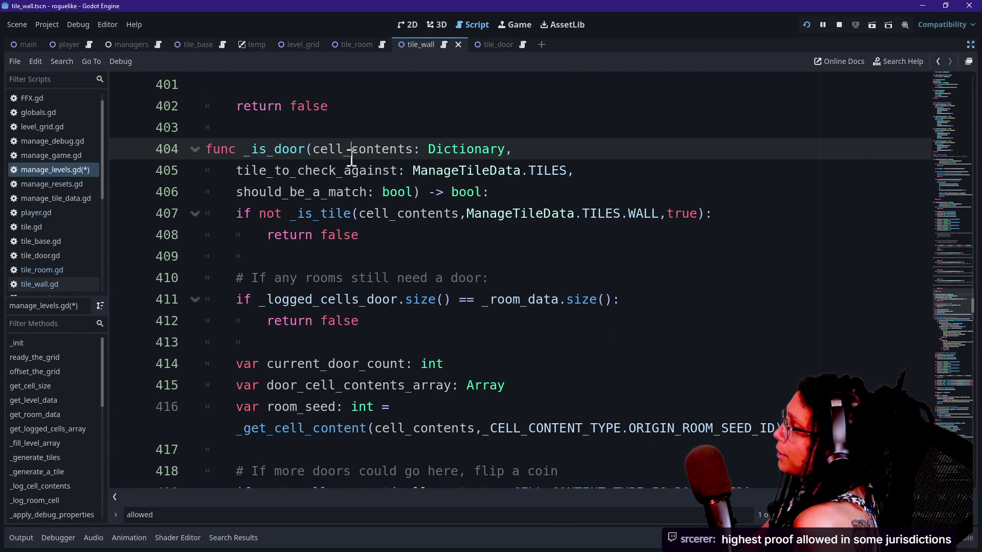
key("Down")
key("Down")
key("Down")
key("Down")
key("Down")
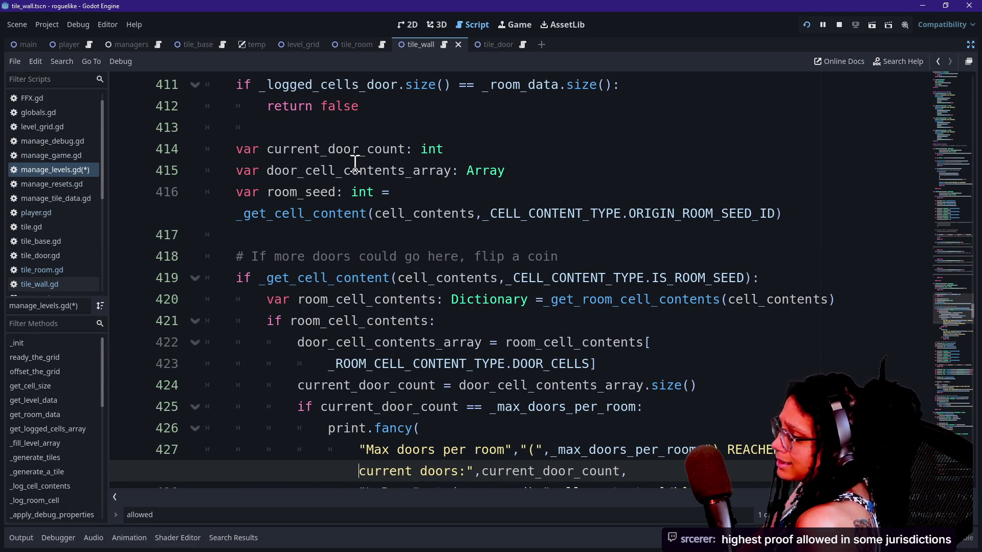
key("Down")
key("Down")
key("Down")
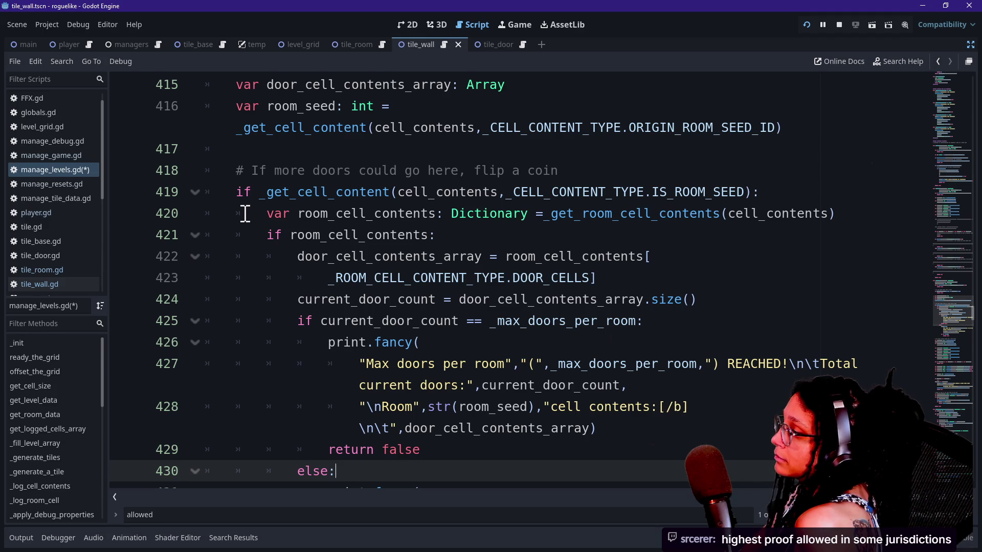
left_click_drag(266, 192, 394, 214)
left_click(447, 214)
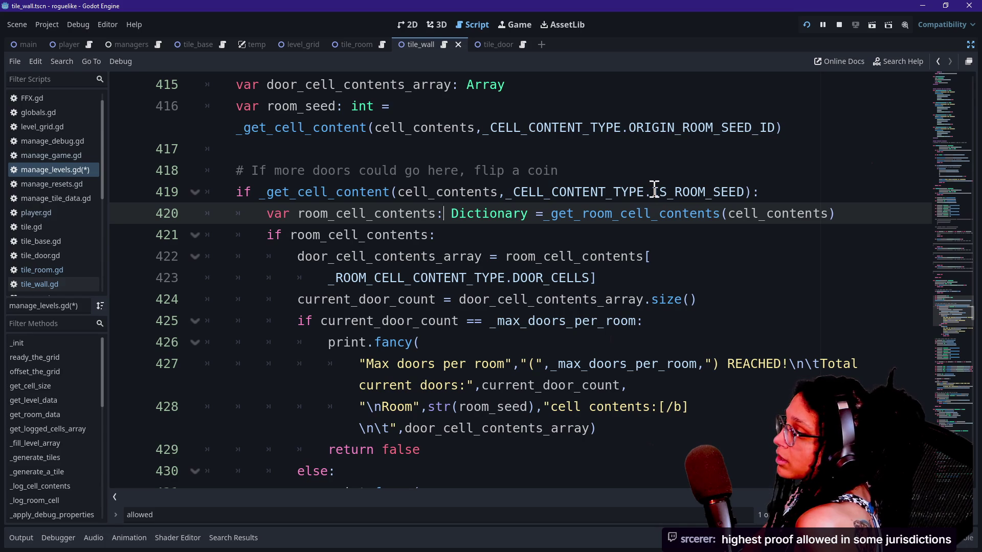
left_click_drag(653, 191, 877, 192)
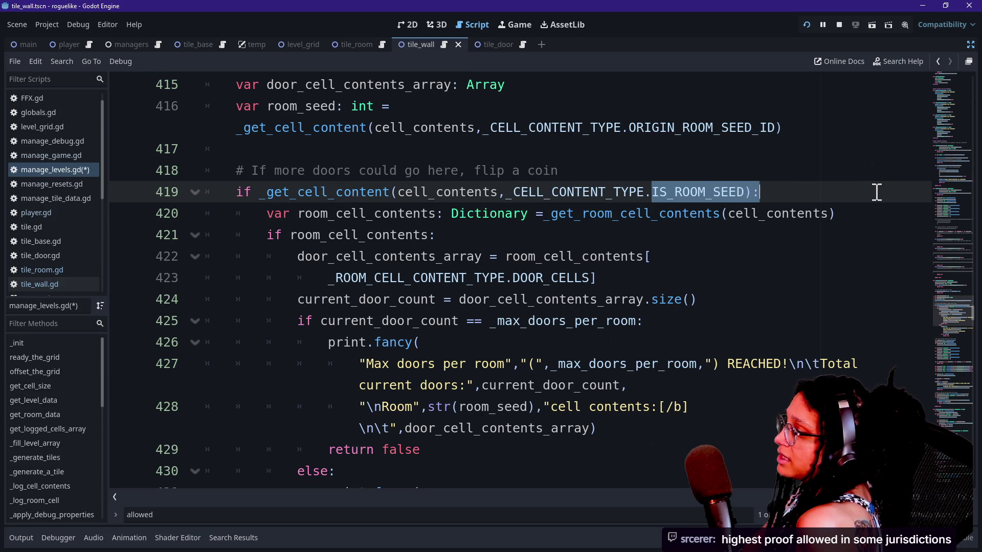
left_click(875, 194)
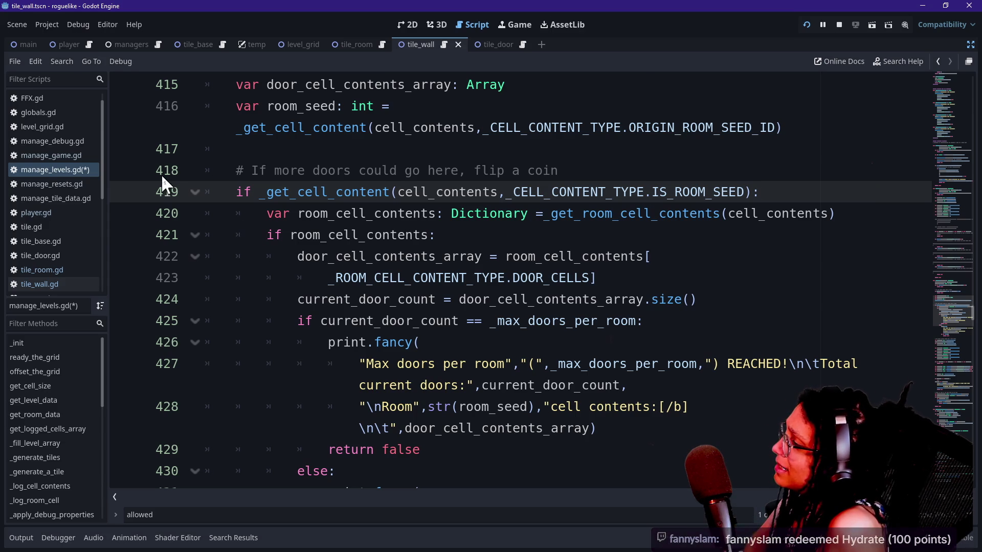
left_click(195, 192)
left_click(195, 192)
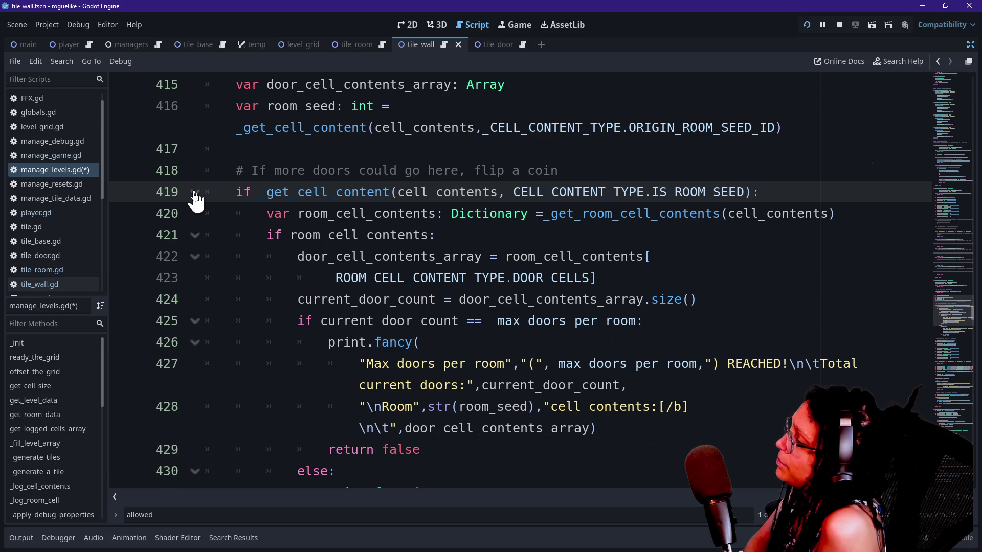
left_click(196, 235)
left_click(198, 236)
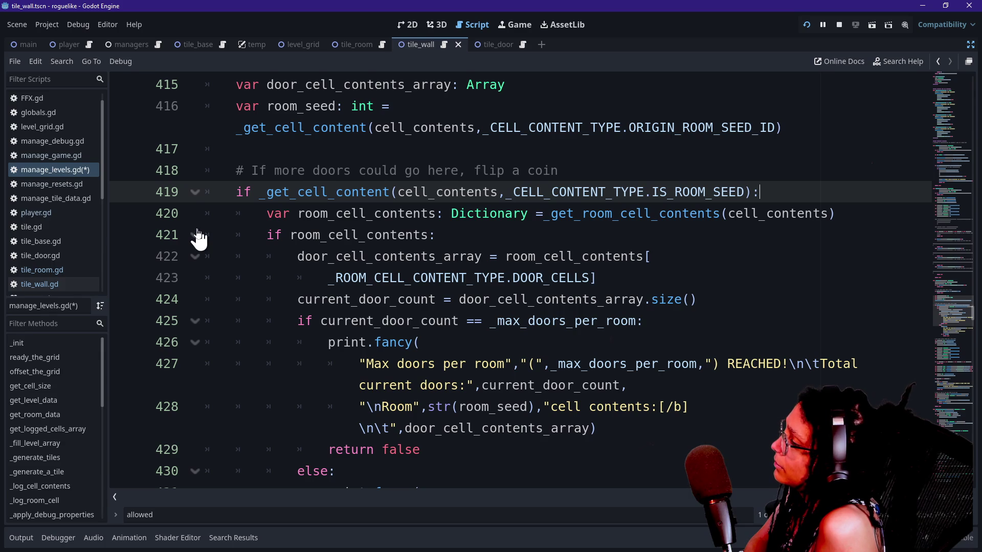
left_click_drag(362, 363, 492, 426)
double_click(493, 426)
right_click(492, 427)
left_click(651, 296)
left_click(795, 185)
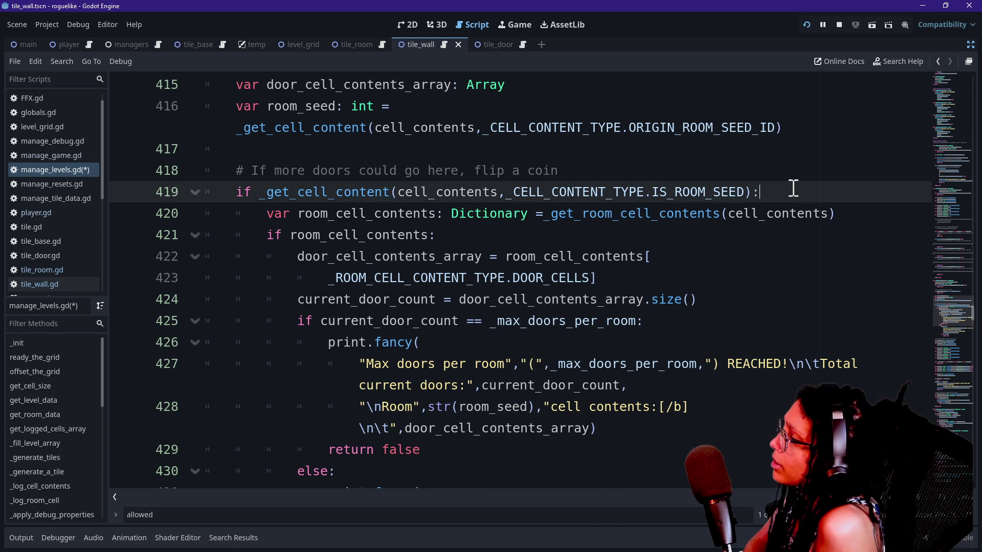
Start a print.fancy([FFX.HIGHLIGHT], ...) line with a seed argument inside the room-seed check.
key("Return")
type("print.fancy")
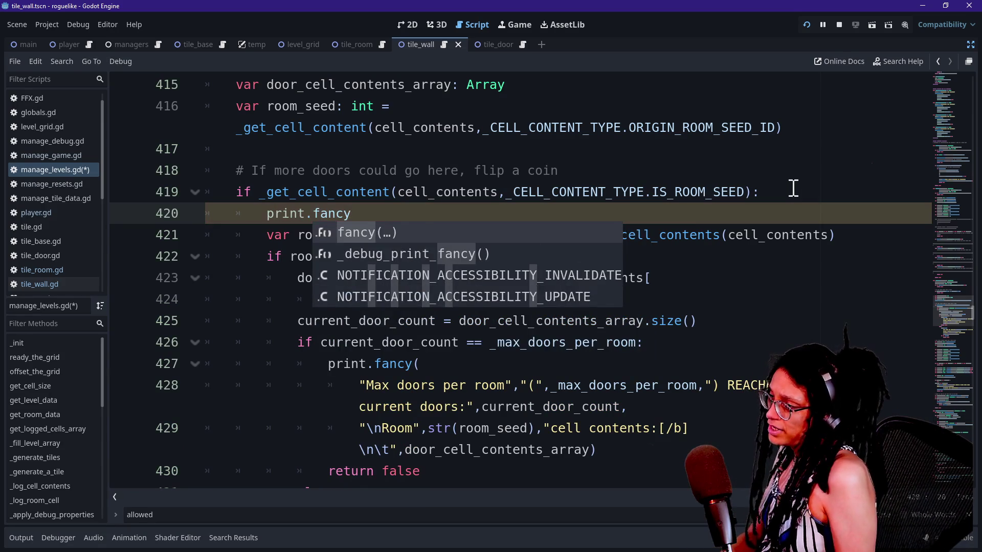
type("({[")
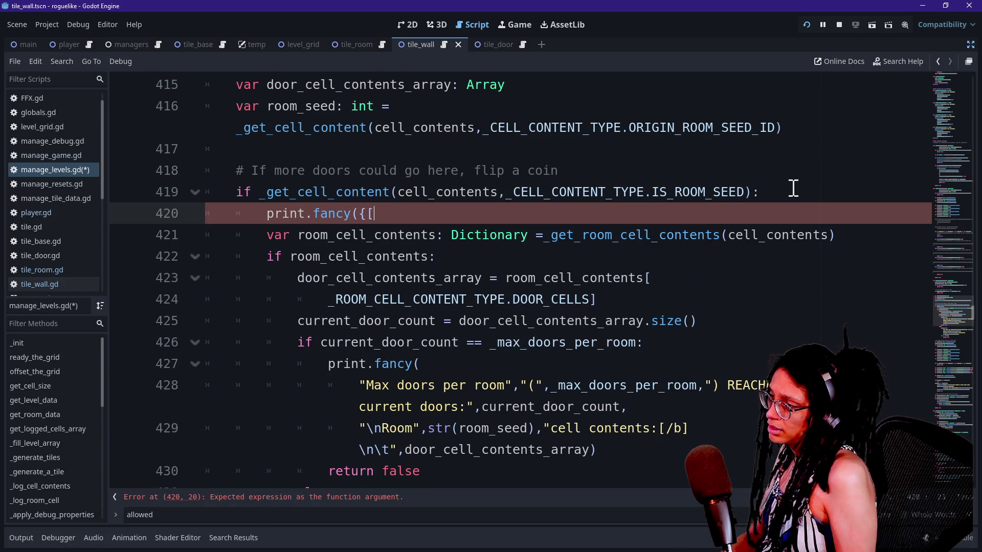
type("Print.")
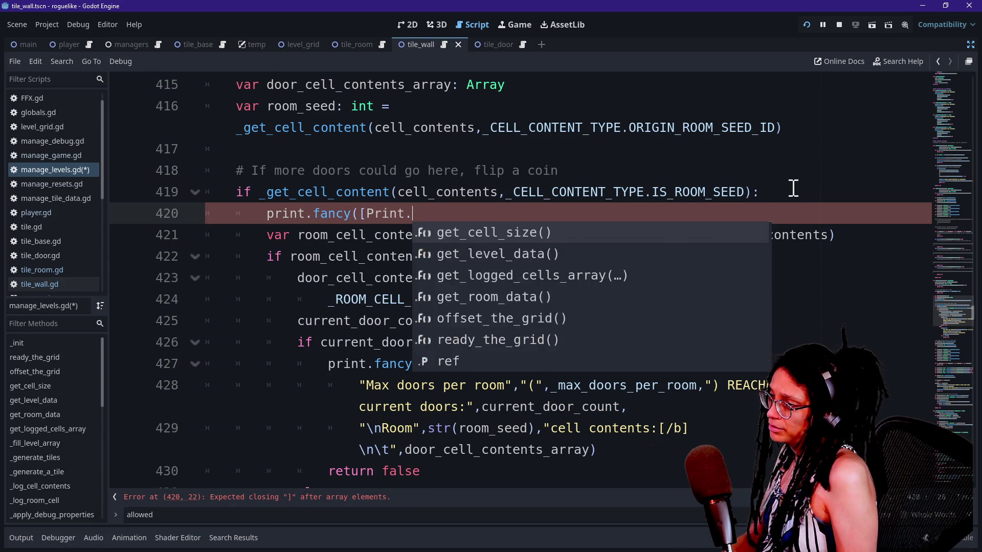
key("BackSpace")
key("BackSpace")
key("BackSpace")
key("BackSpace")
key("BackSpace")
key("BackSpace")
type("FF")
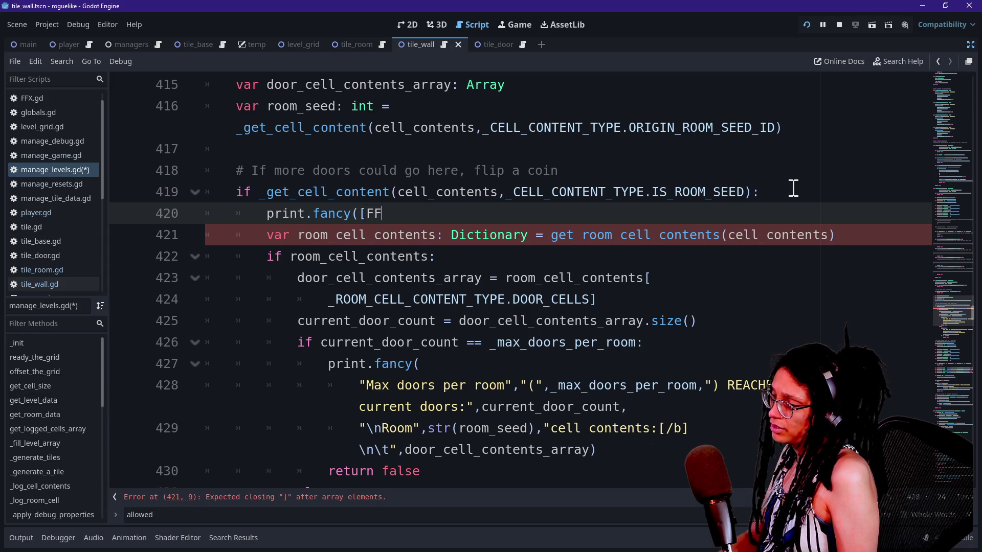
type("X.HIGHLIGHT")
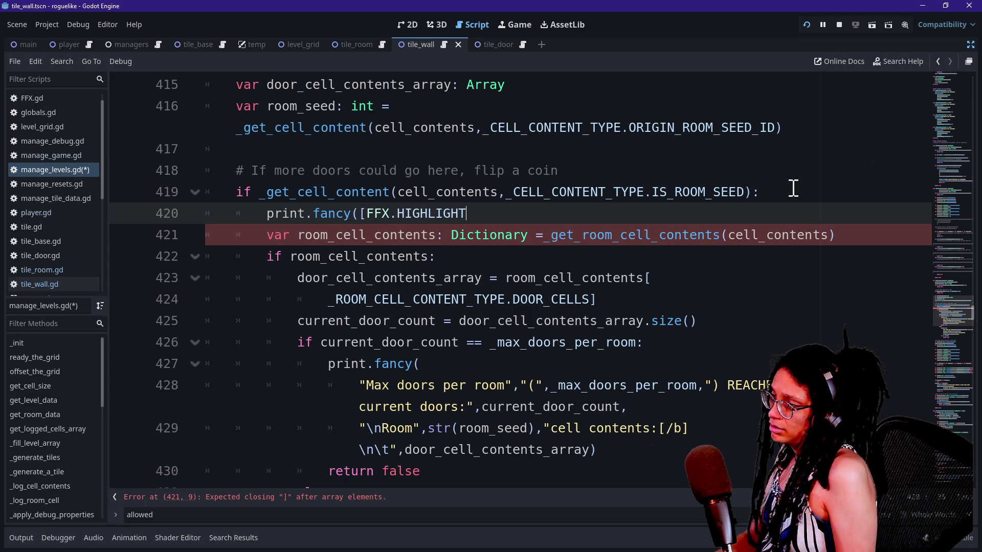
type("],")
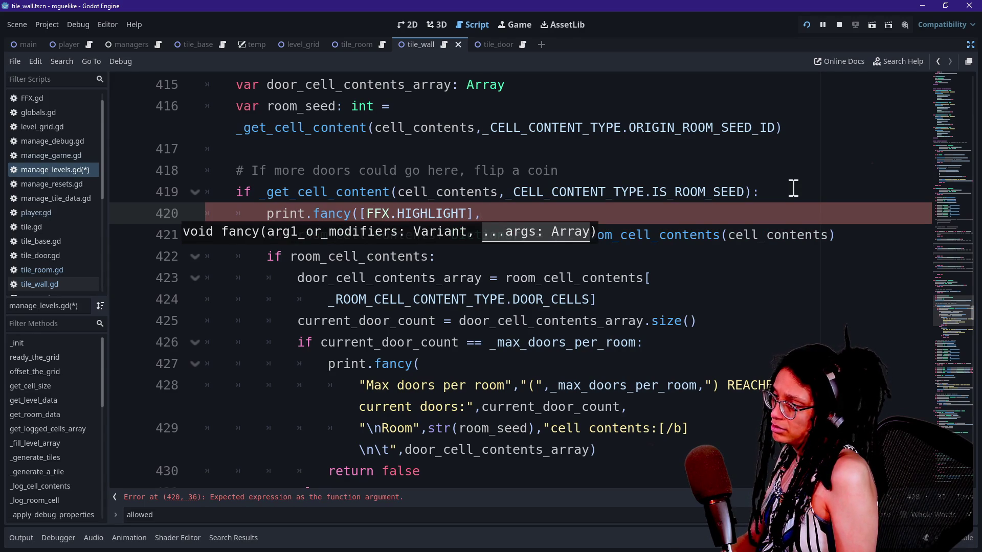
type("\"C")
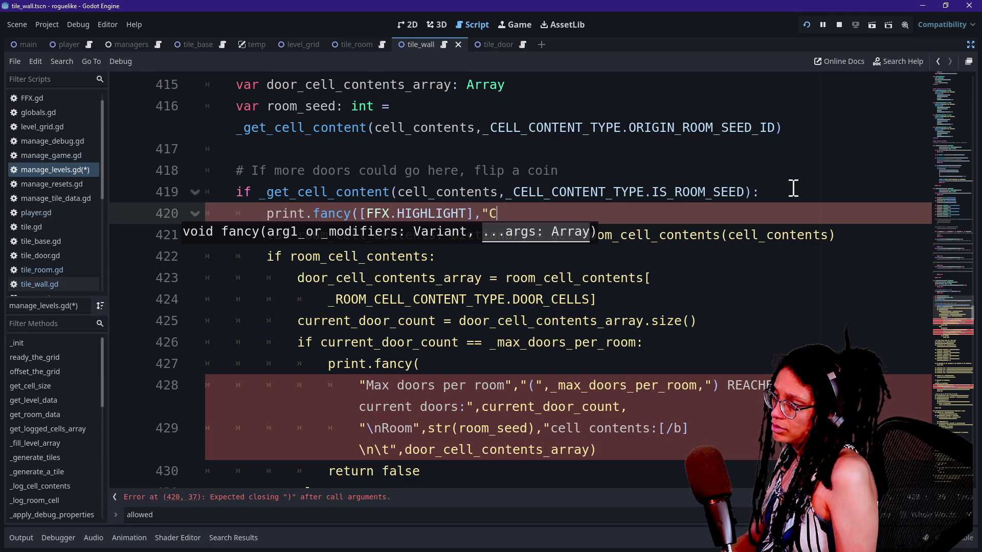
type("hecking if")
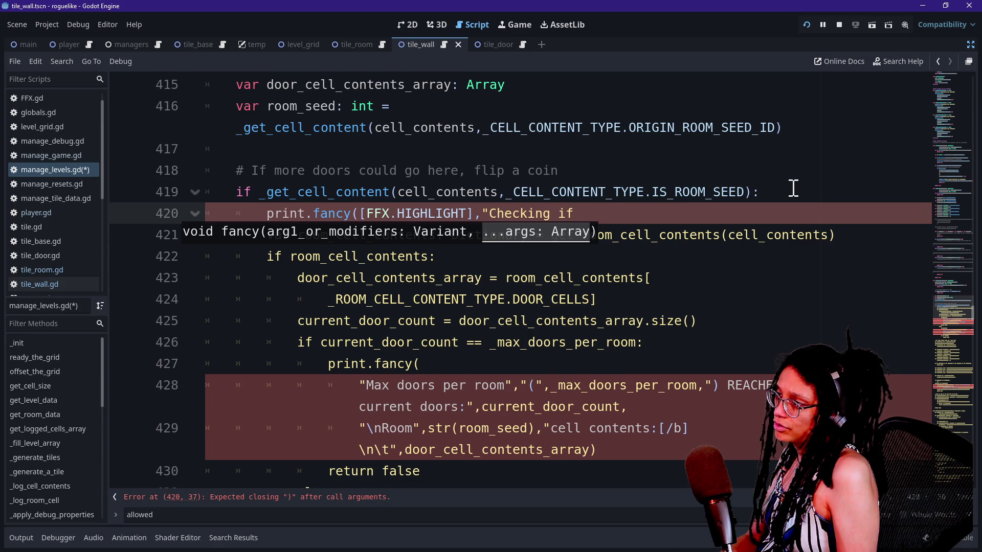
scroll(793, 188, "up", 2)
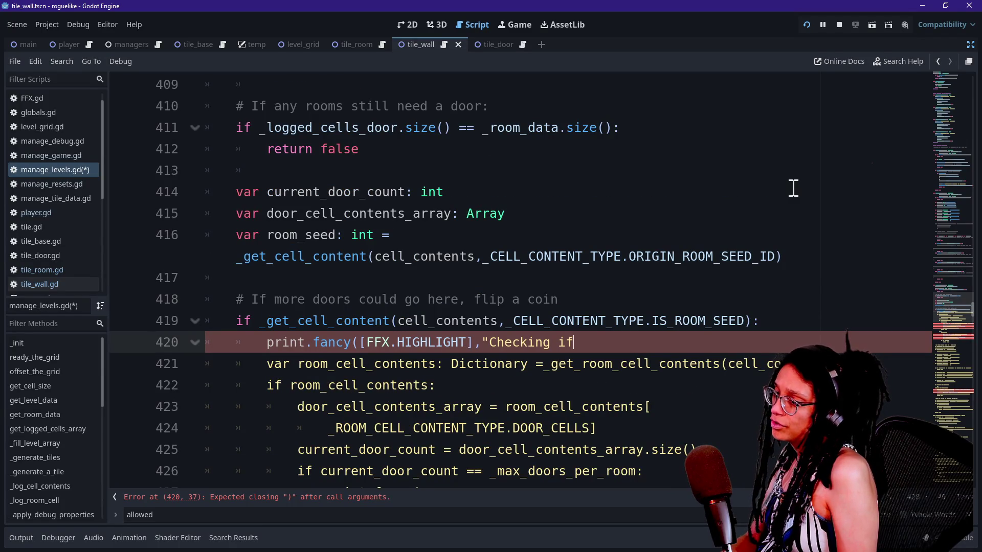
type("\",")
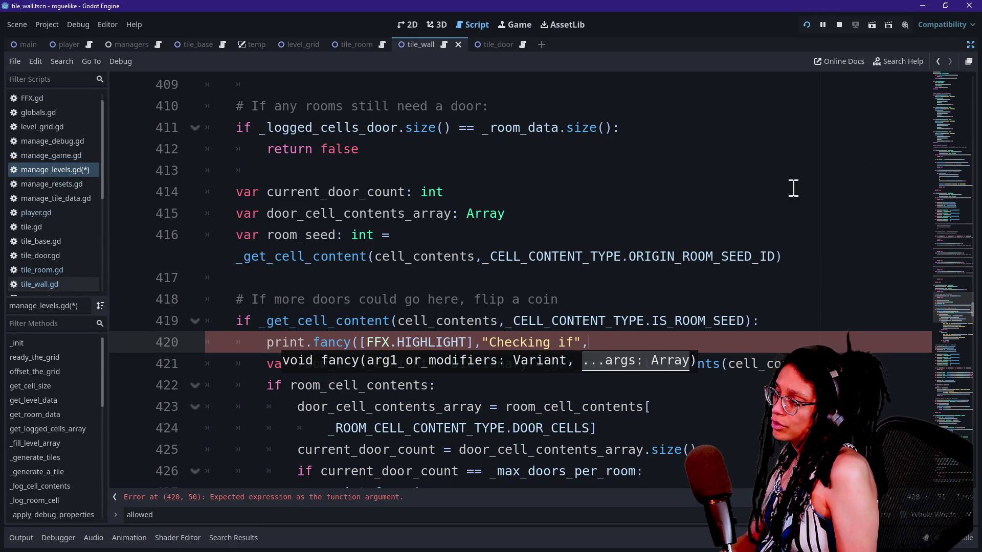
type("str(")
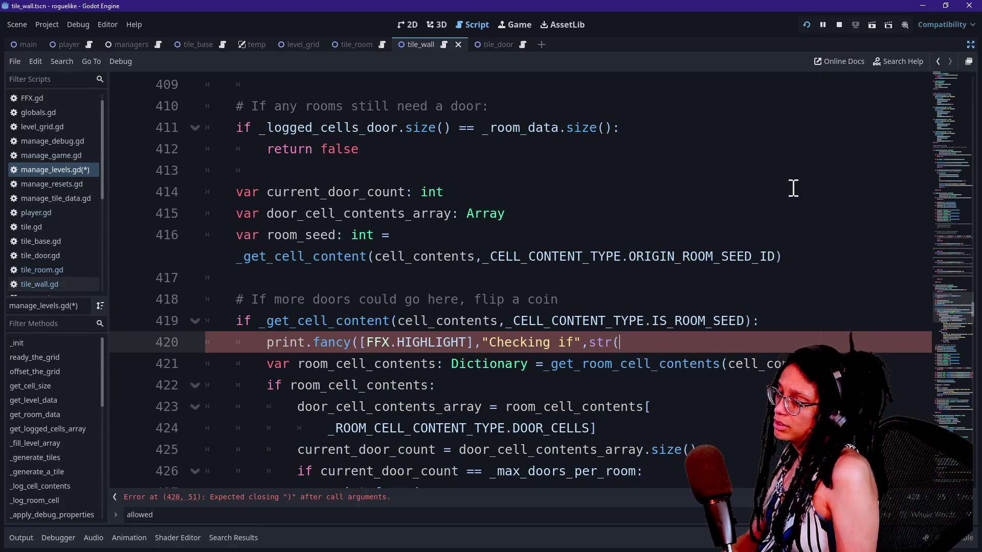
type("rod),")
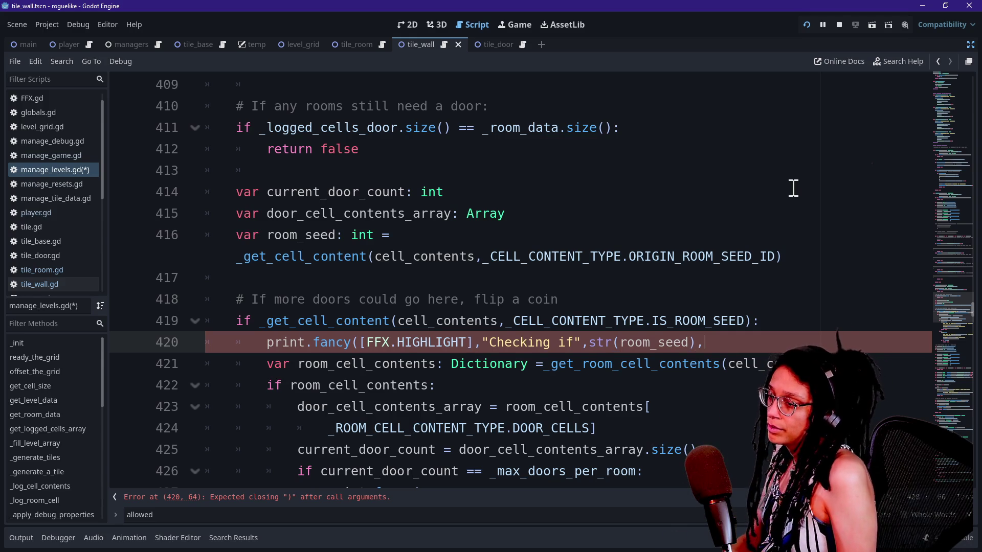
type("\"Room")
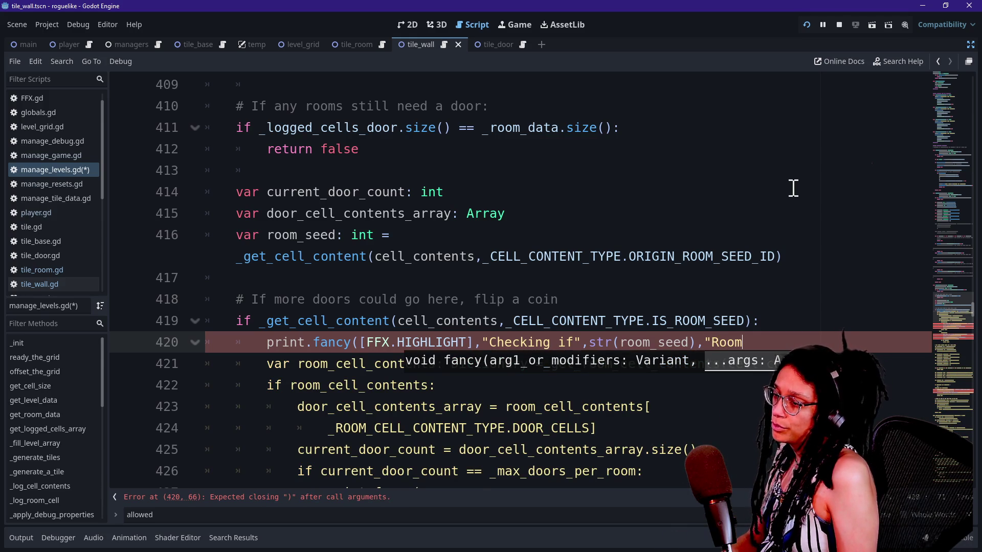
Insert "Room" and "a seed" into the message, undoing an accidental text move.
left_click(575, 342)
type("Roo")
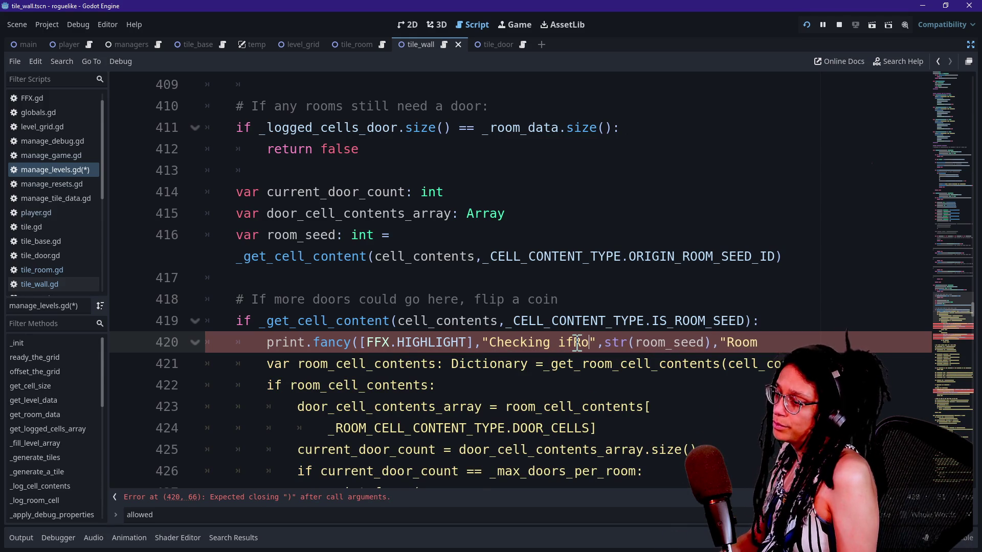
type("m")
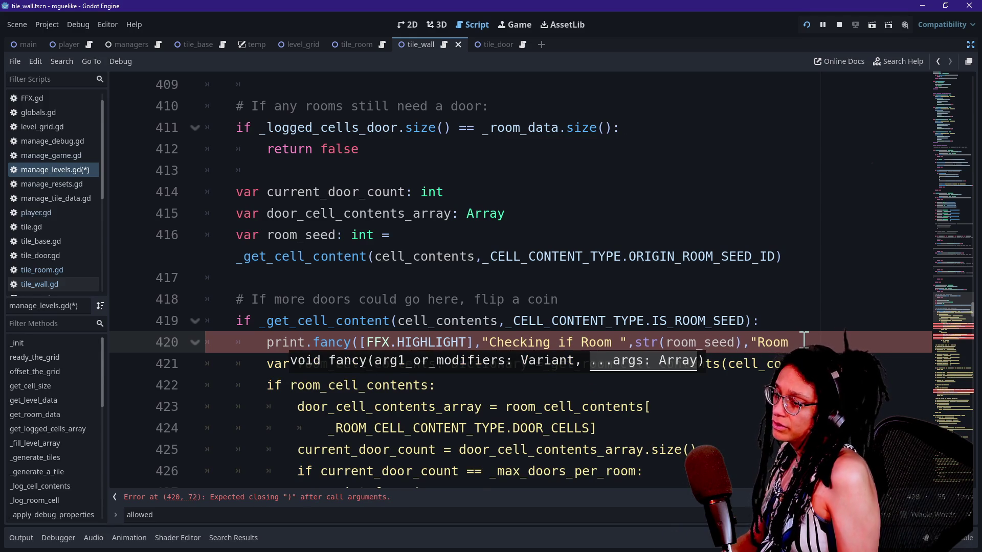
left_click(804, 342)
key("BackSpace")
key("BackSpace")
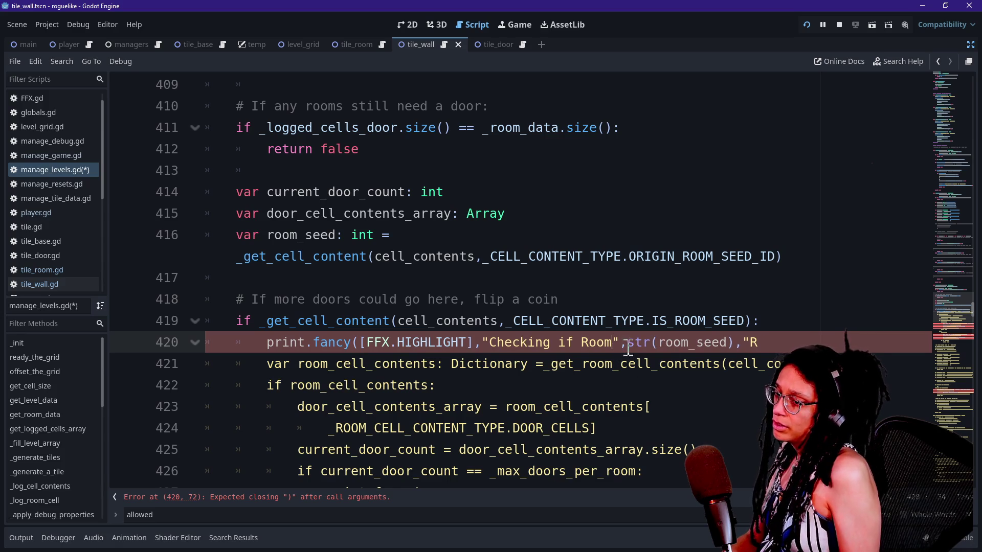
type("isa")
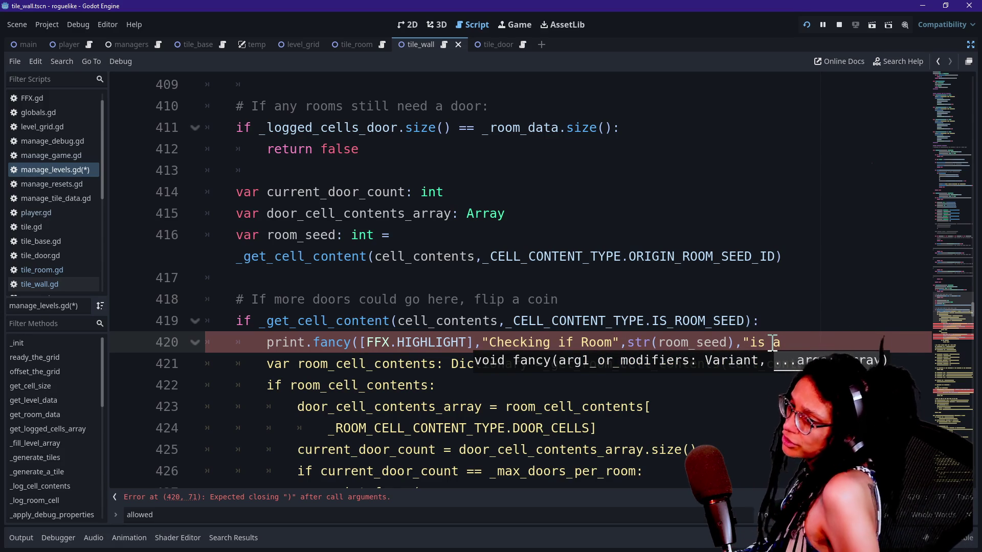
key("Escape")
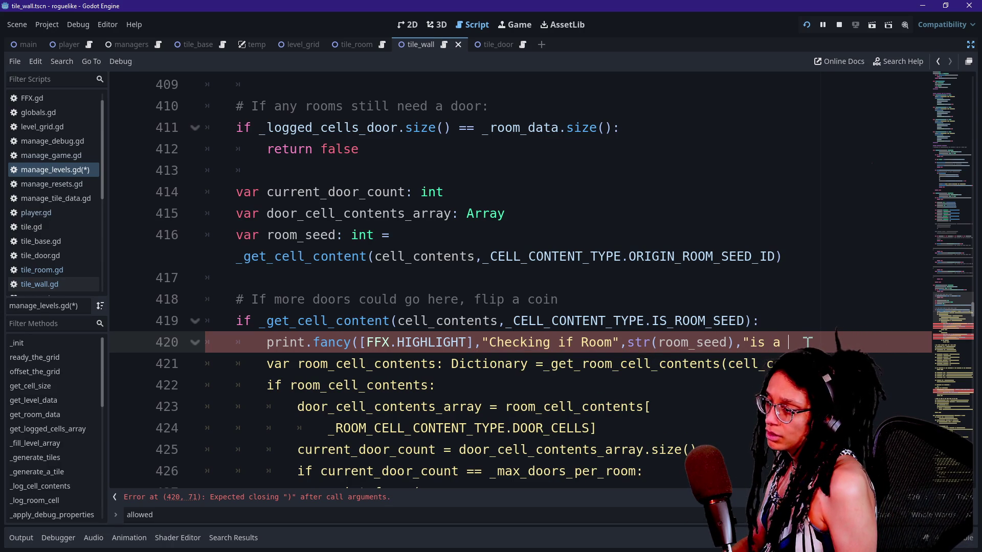
type("seed")
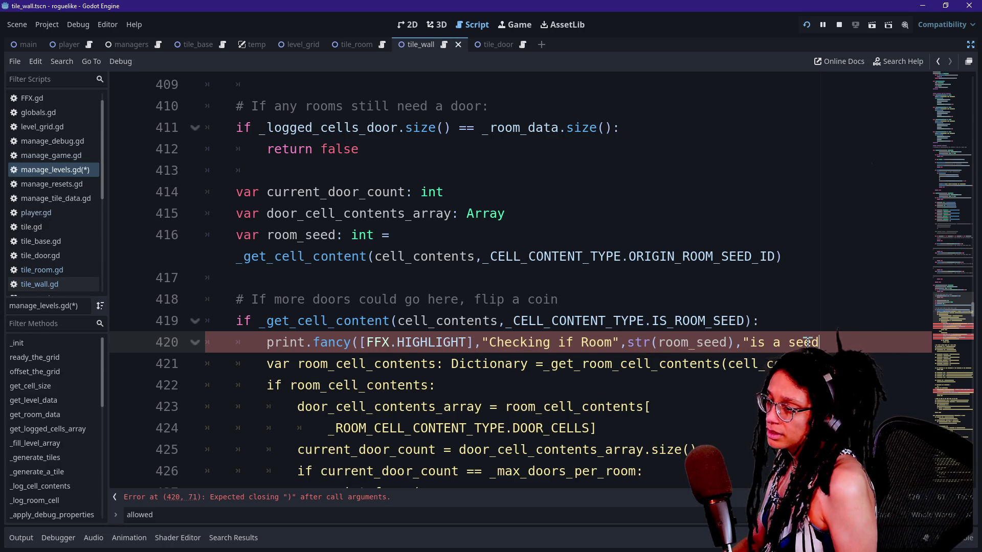
left_click_drag(490, 342, 773, 342)
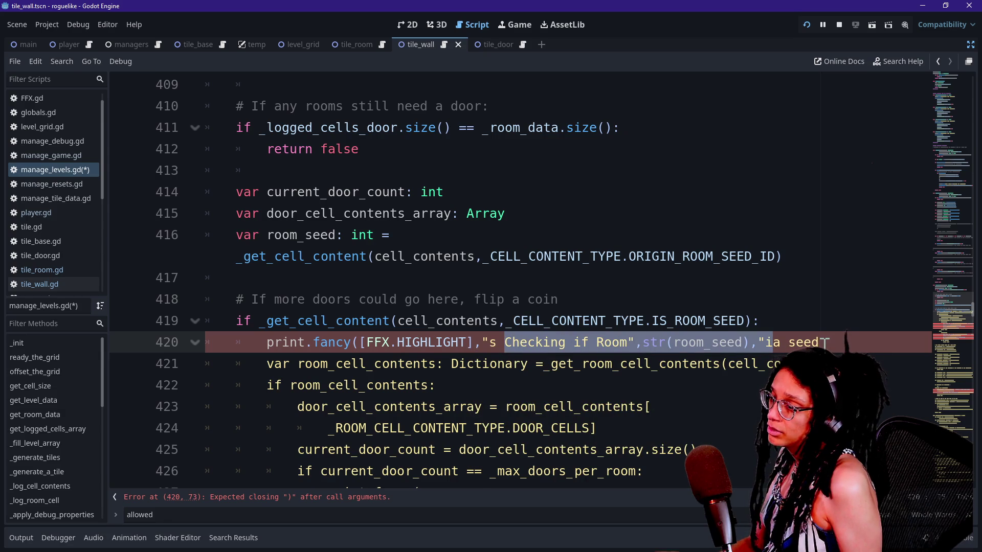
key("ctrl+z")
left_click(825, 342)
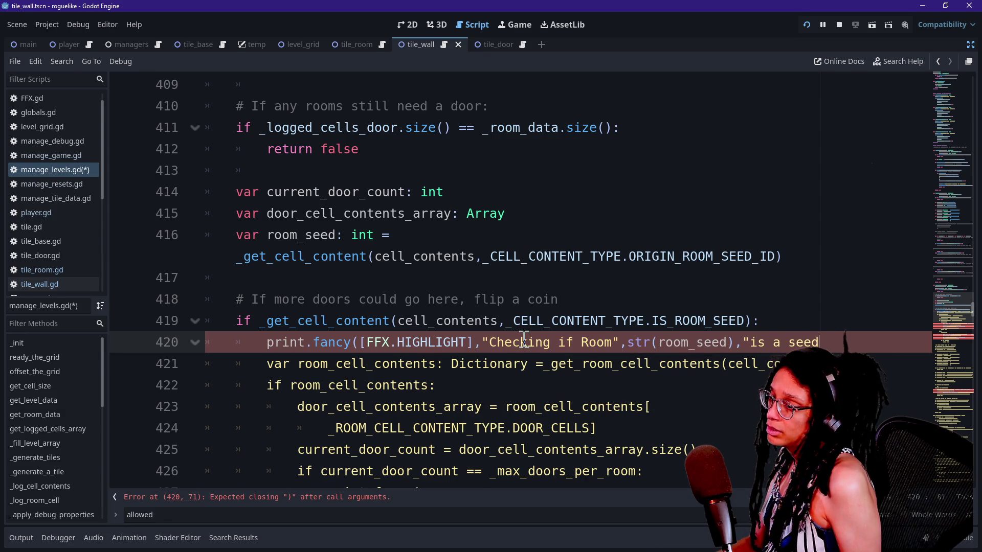
Trim the extra words so line 420 prints "Room", the seed and "is a seed!", then run with F5.
left_click_drag(521, 342, 573, 342)
key("BackSpace")
key("BackSpace")
key("BackSpace")
key("Delete")
key("BackSpace")
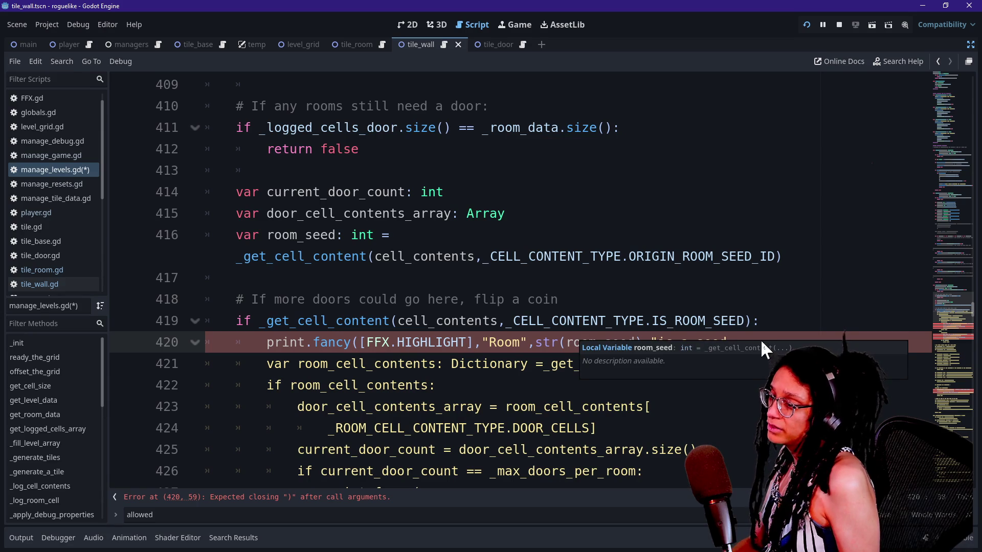
left_click(748, 334)
type("\"")
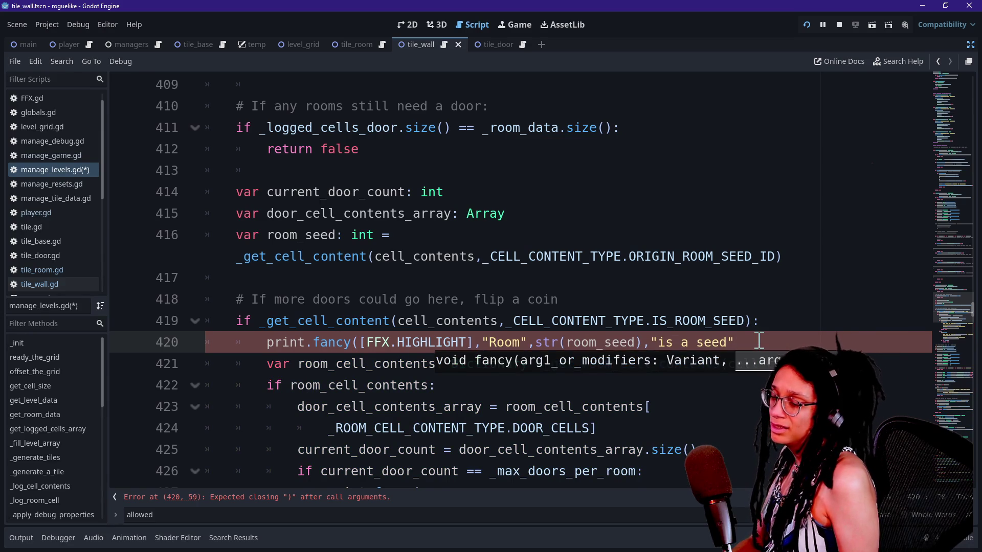
type("!)")
key("BackSpace")
key("BackSpace")
key("BackSpace")
type("!\")")
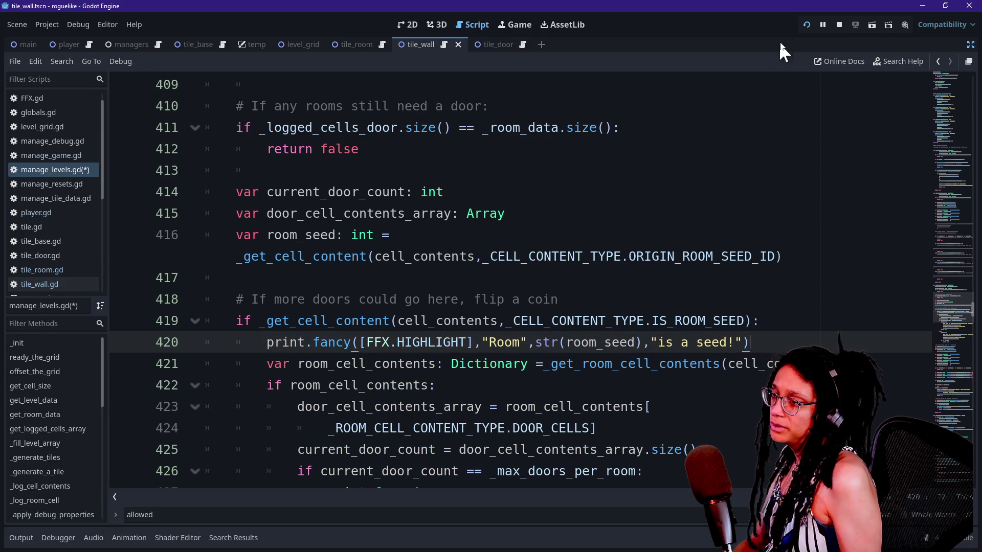
key("F5")
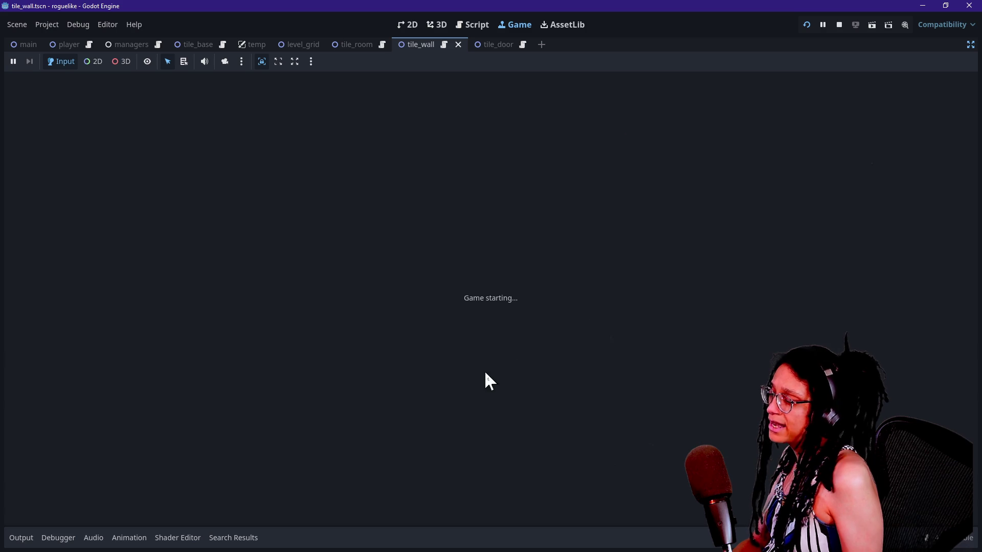
Scroll through the output log and filter it for "check".
left_click(15, 542)
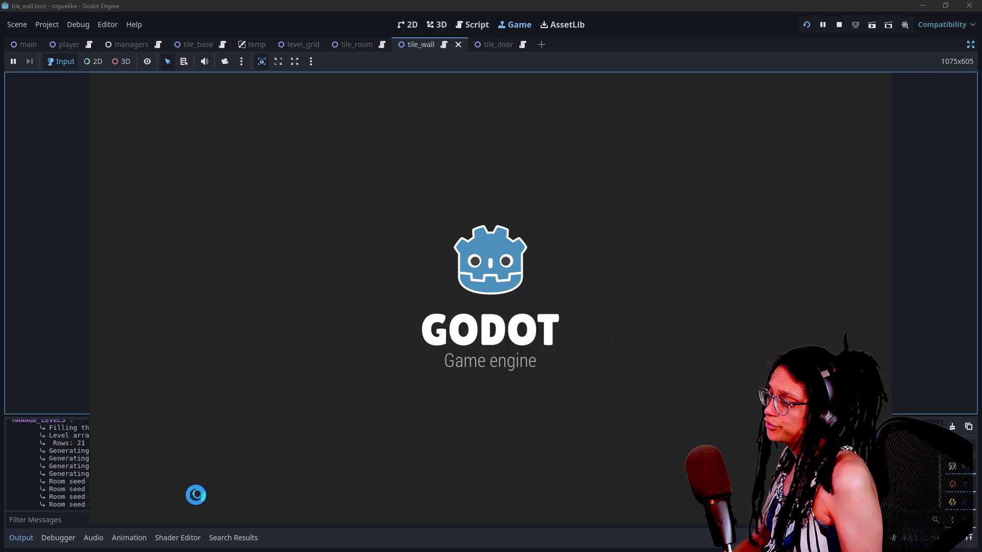
scroll(179, 482, "up", 10)
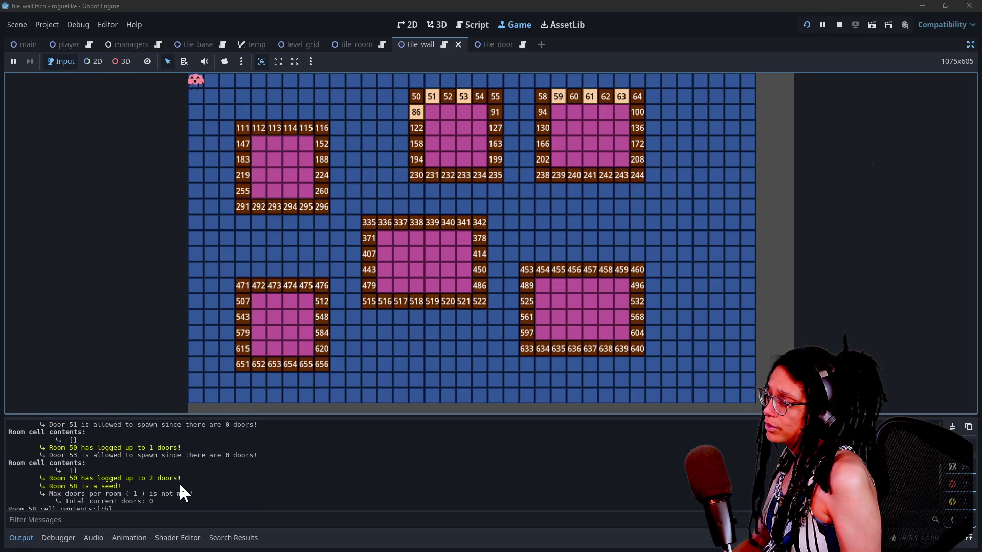
scroll(179, 483, "up", 15)
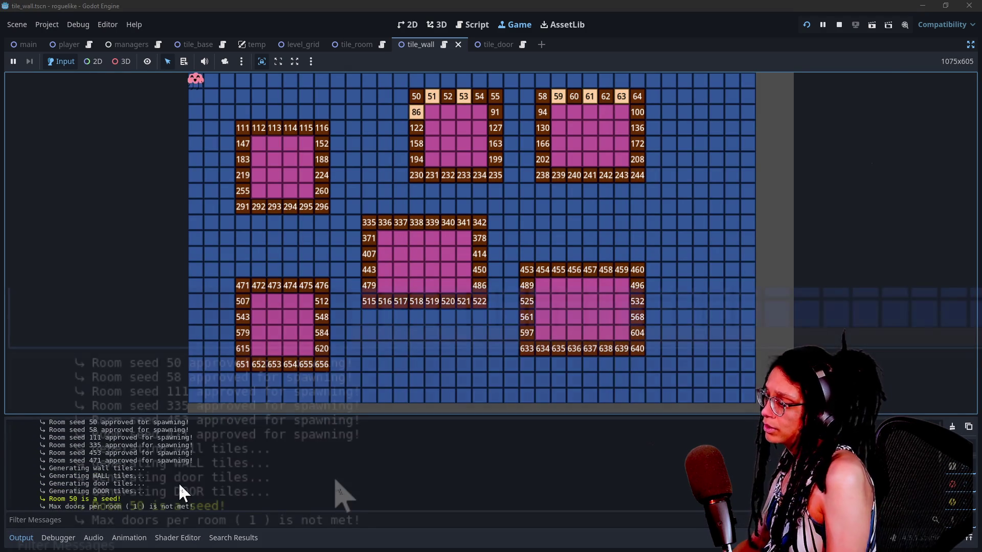
scroll(341, 495, "down", 15)
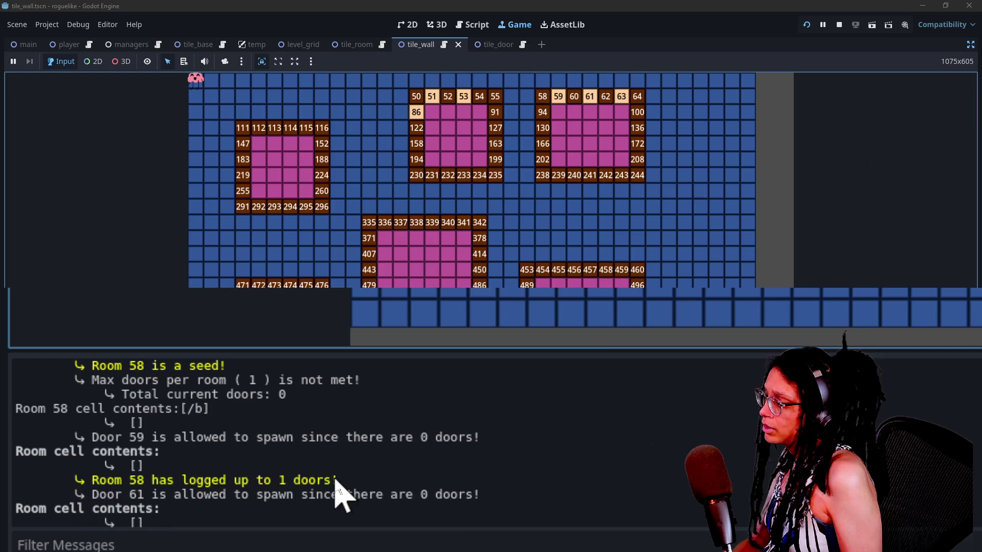
scroll(340, 495, "up", 1)
scroll(341, 495, "down", 4)
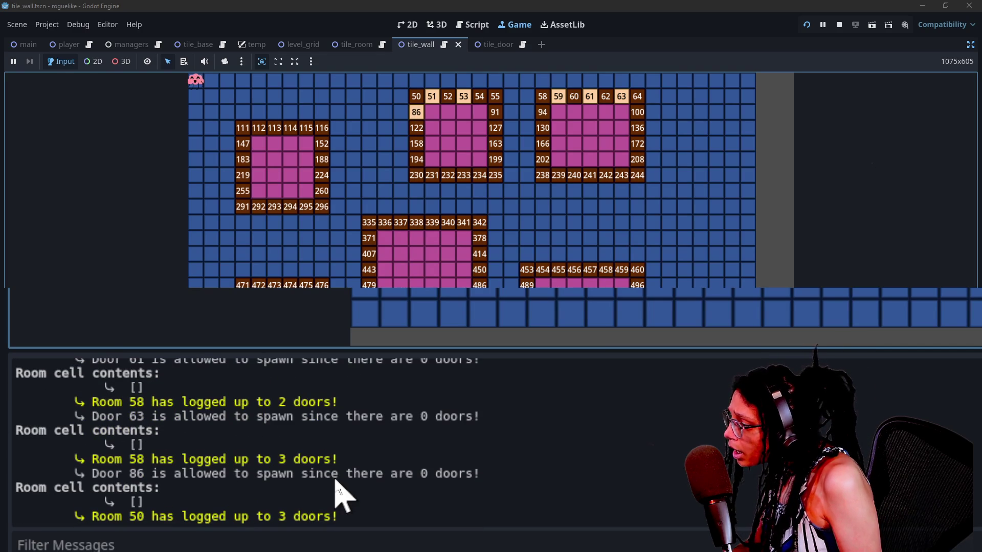
left_click(252, 545)
type("check")
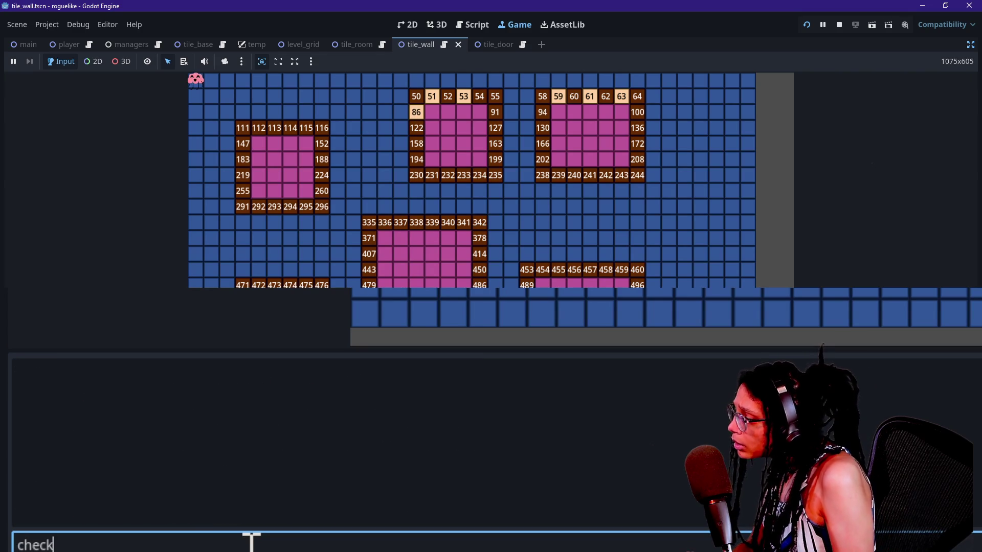
Change the output filter to "is a" and return to the running game view.
left_click(471, 24)
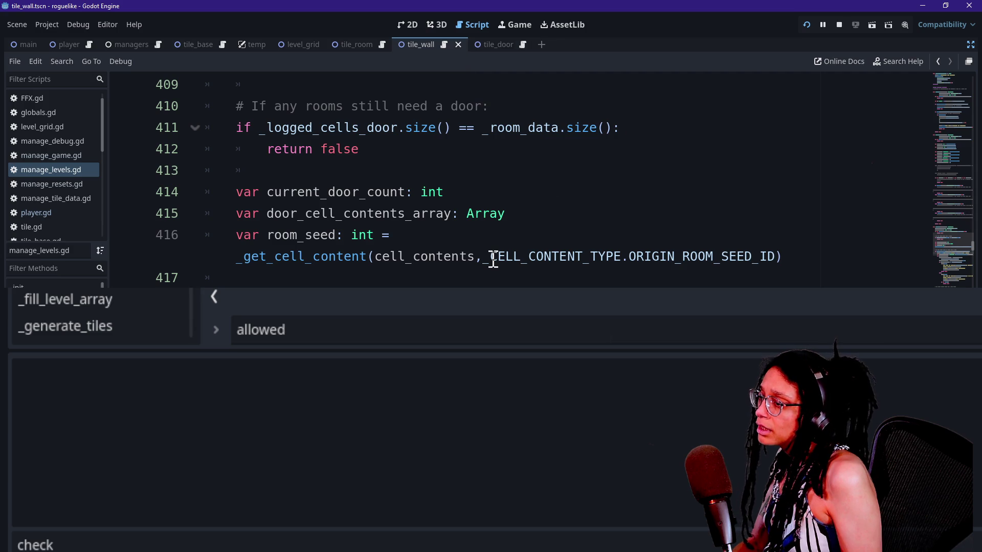
left_click(94, 540)
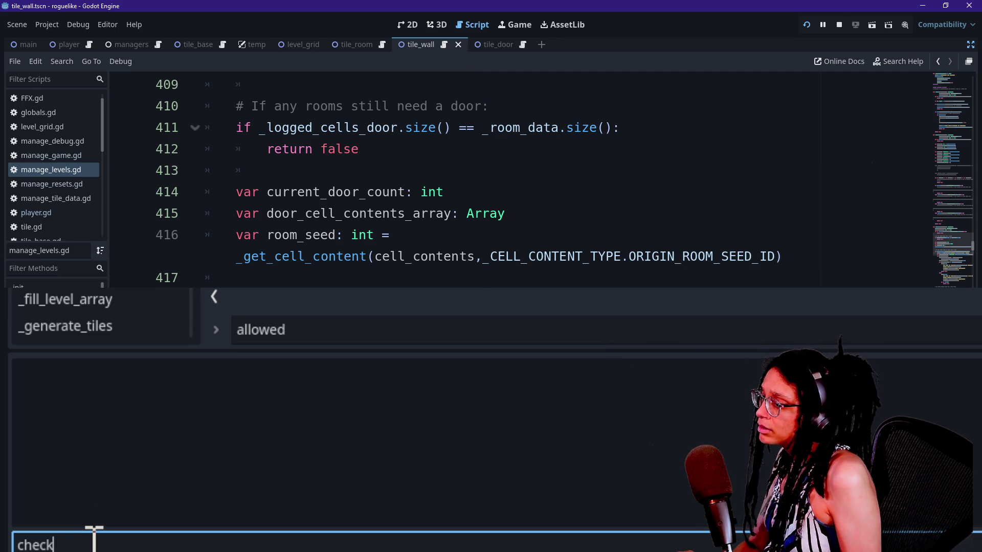
key("BackSpace")
key("BackSpace")
key("BackSpace")
type("is a")
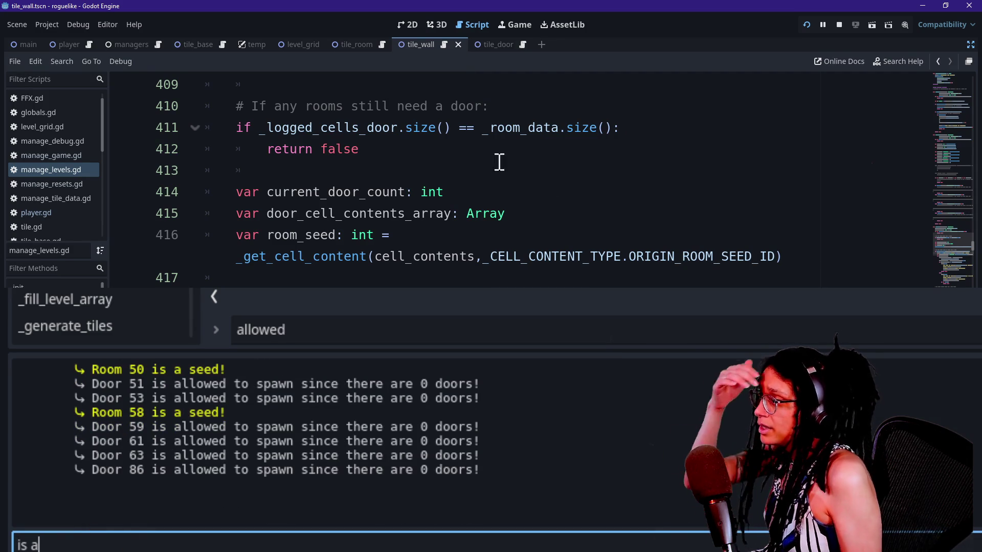
left_click(424, 28)
left_click(403, 25)
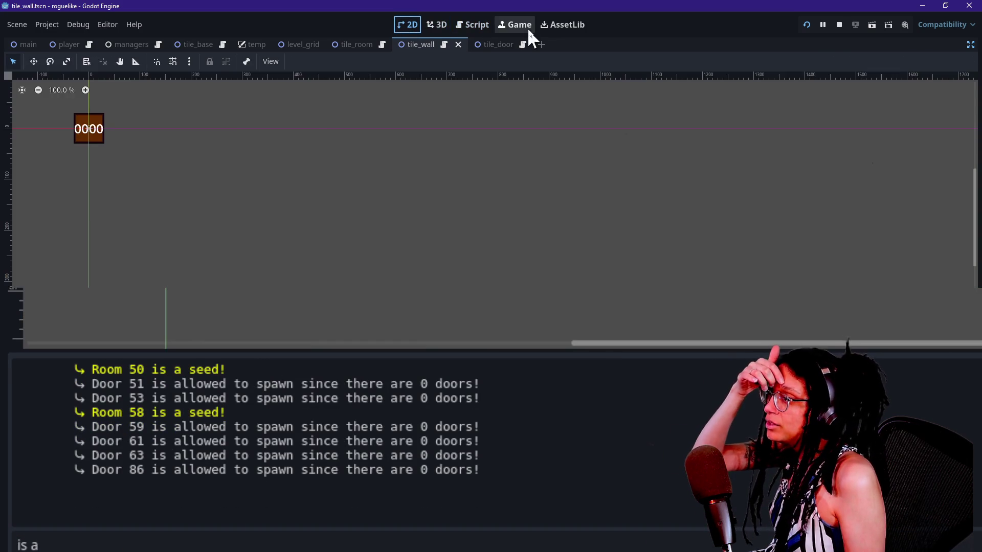
left_click(526, 26)
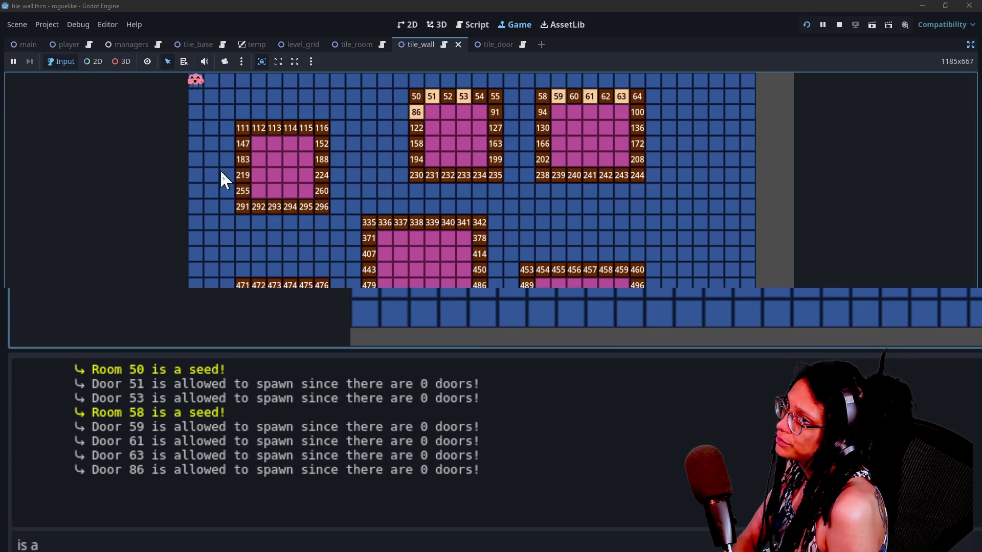
Clear the filter and review Room 50's "is a seed!" and door messages, then open manage_levels.gd.
left_click_drag(123, 372, 179, 375)
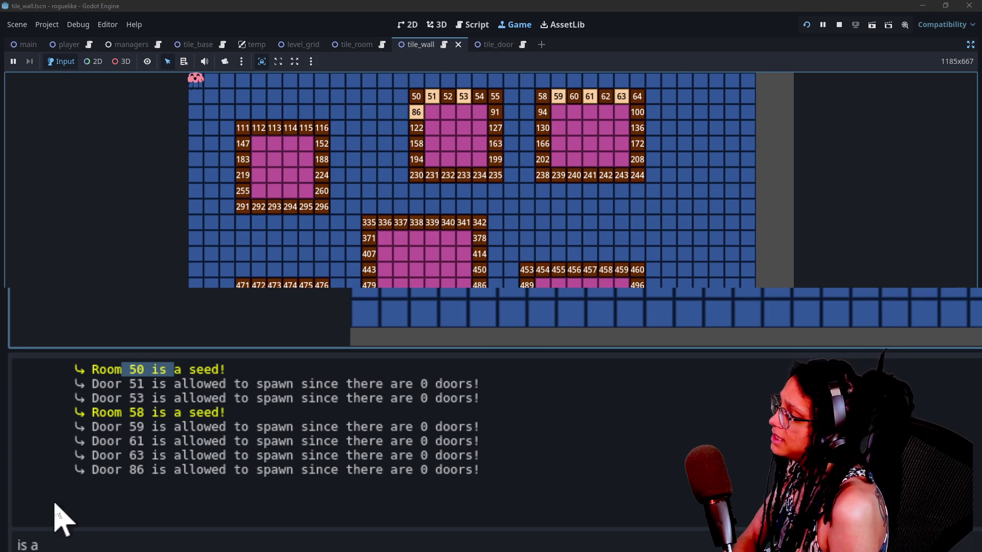
left_click(70, 541)
key("BackSpace")
key("BackSpace")
key("BackSpace")
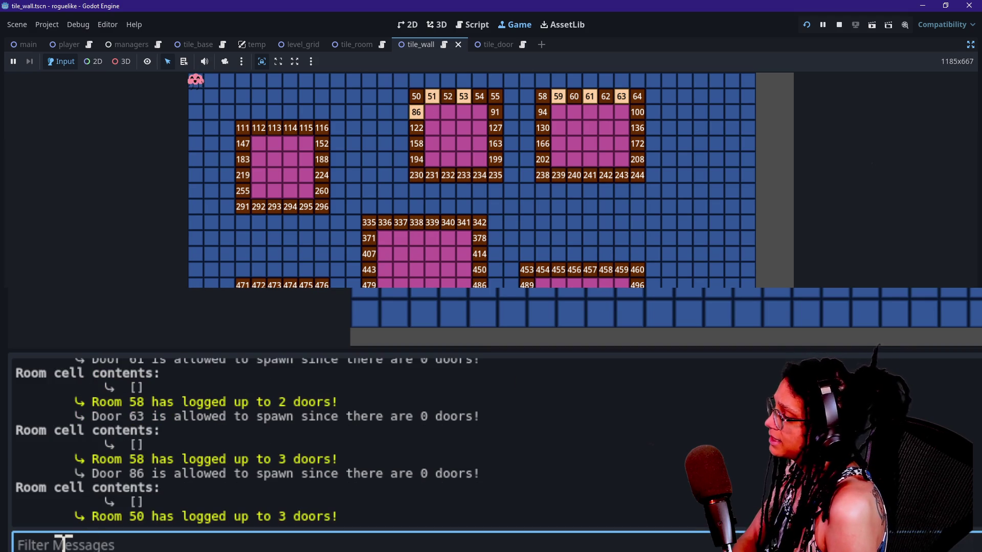
scroll(228, 467, "up", 5)
scroll(227, 468, "up", 5)
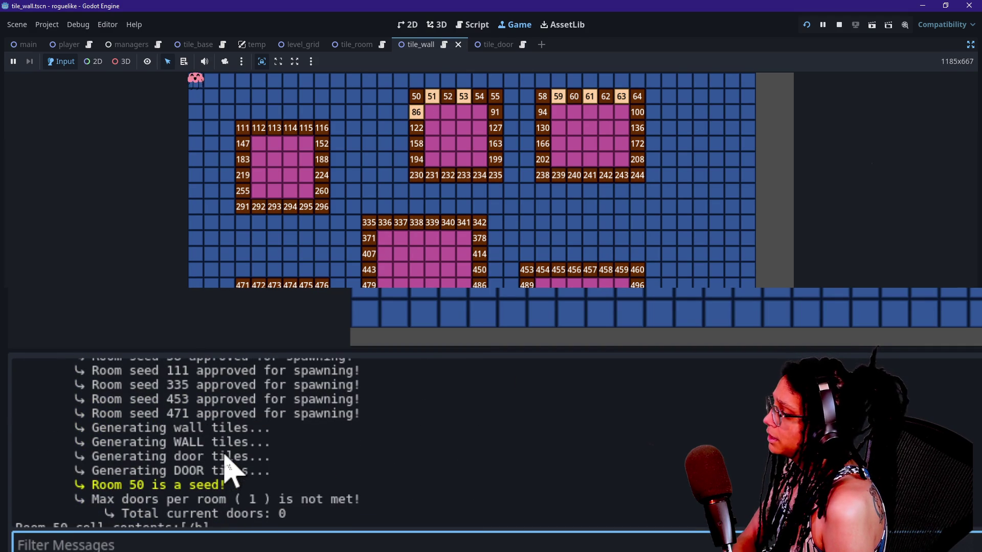
right_click(261, 435)
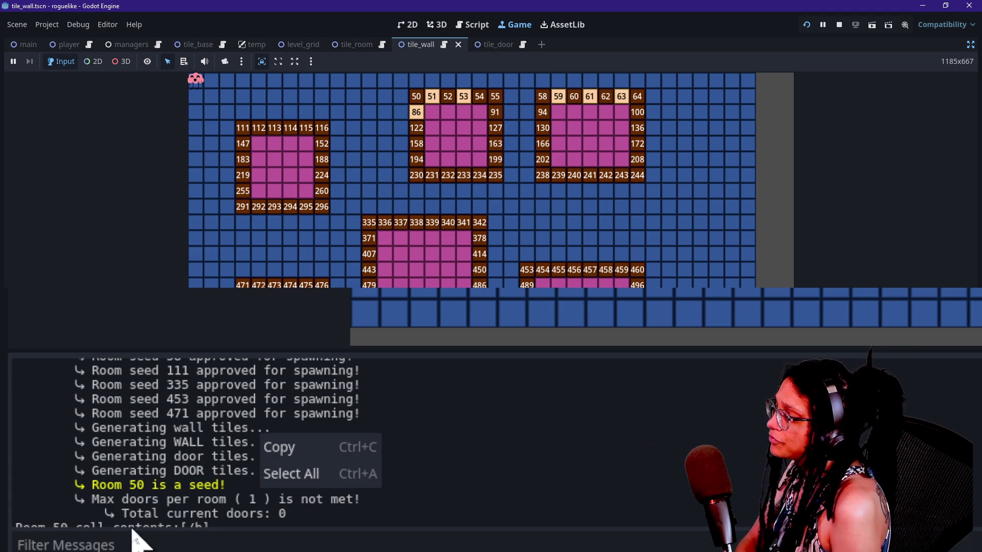
left_click(219, 527)
scroll(300, 527, "down", 3)
scroll(300, 526, "down", 1)
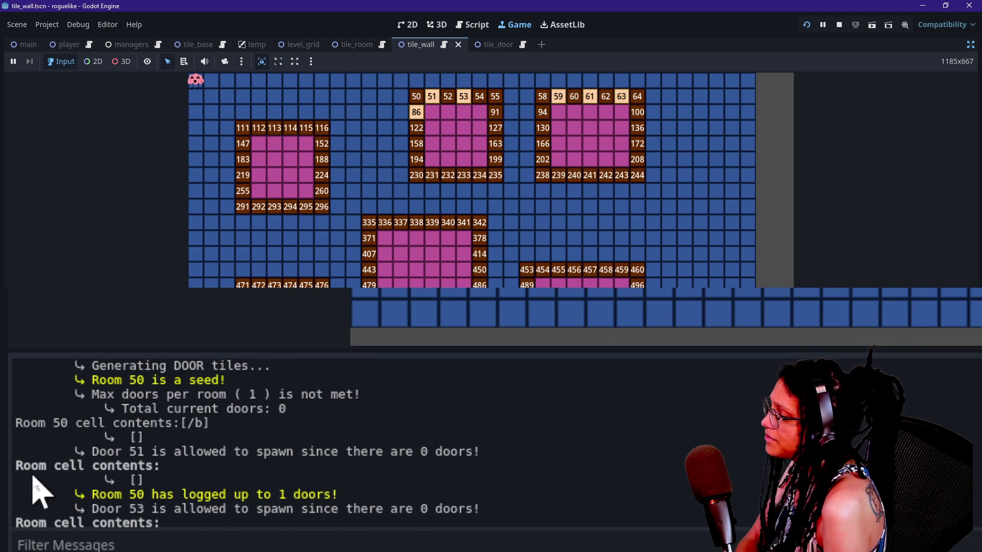
left_click(460, 124)
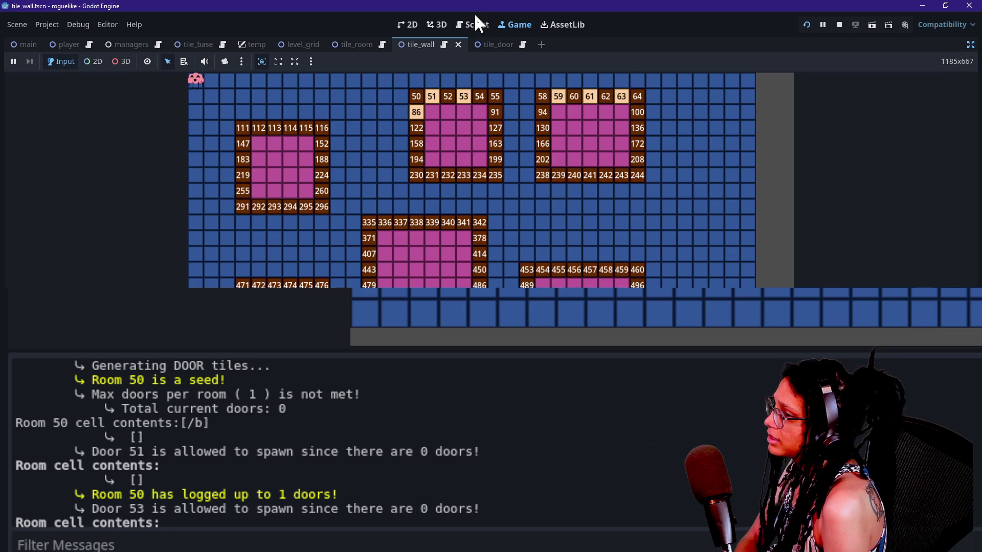
left_click(474, 23)
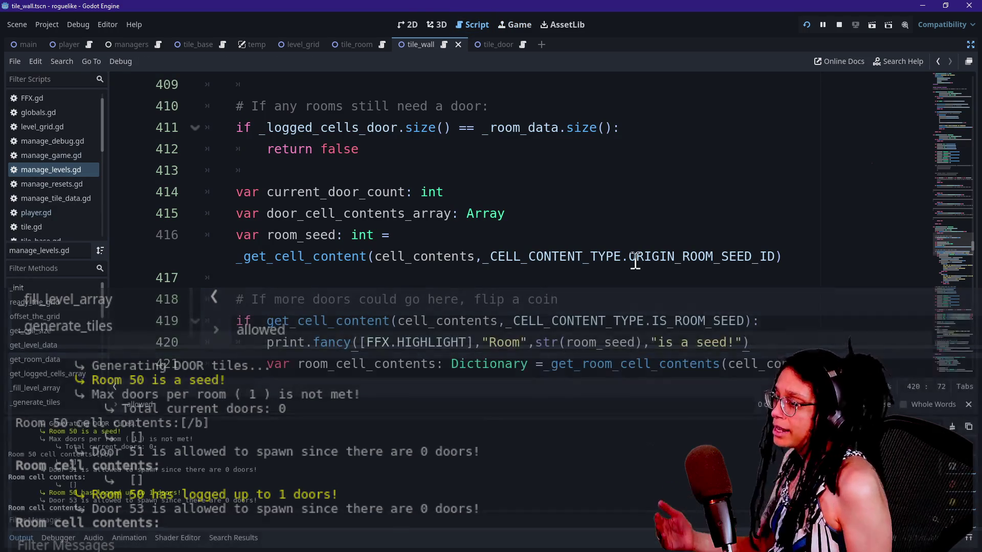
Delete the 'if ... IS_ROOM_SEED' check line from the door logic.
scroll(623, 257, "down", 3)
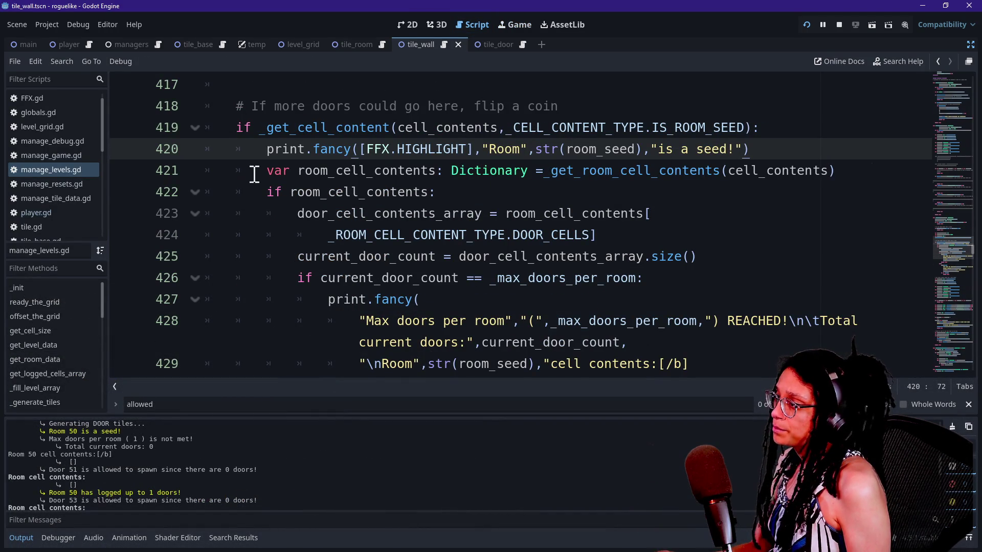
left_click_drag(266, 171, 342, 234)
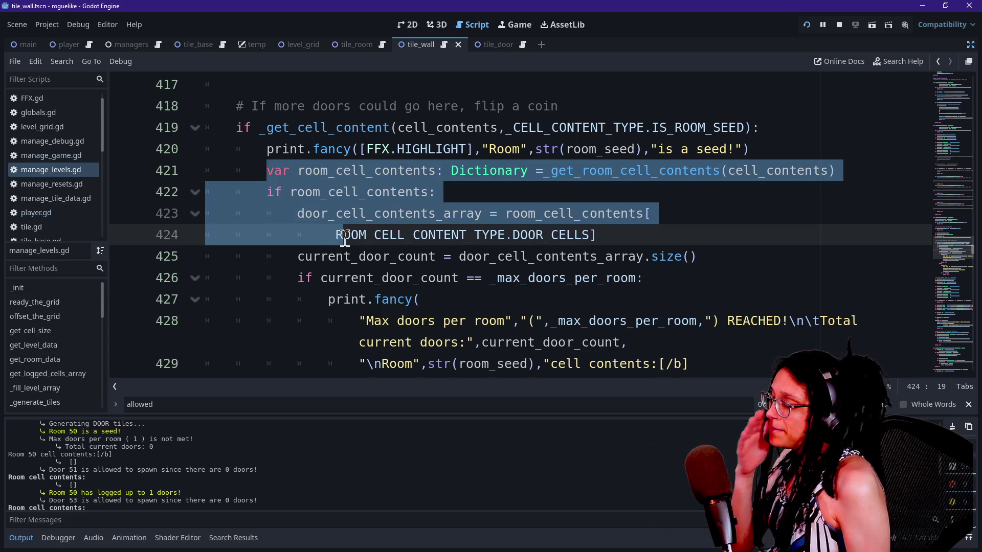
left_click(556, 171)
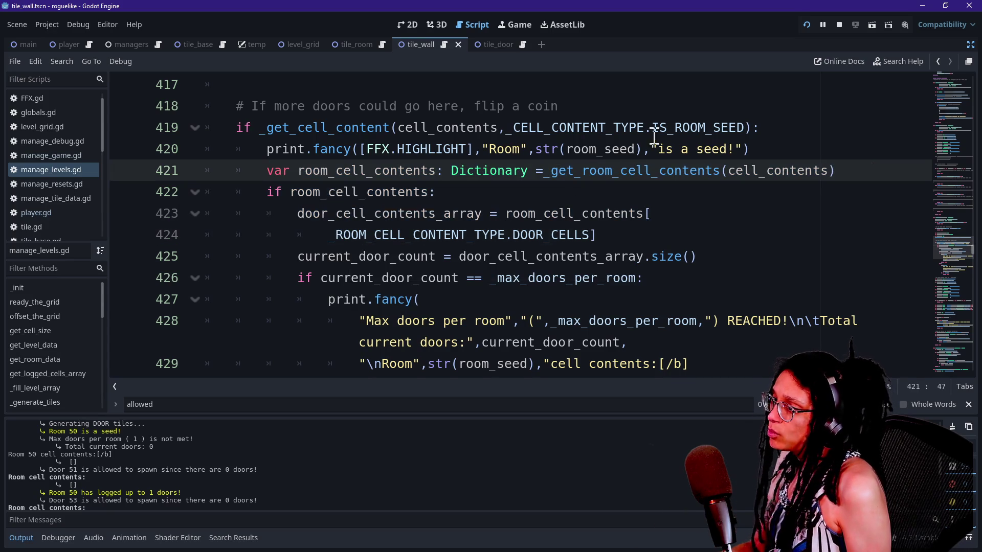
left_click_drag(769, 129, 607, 100)
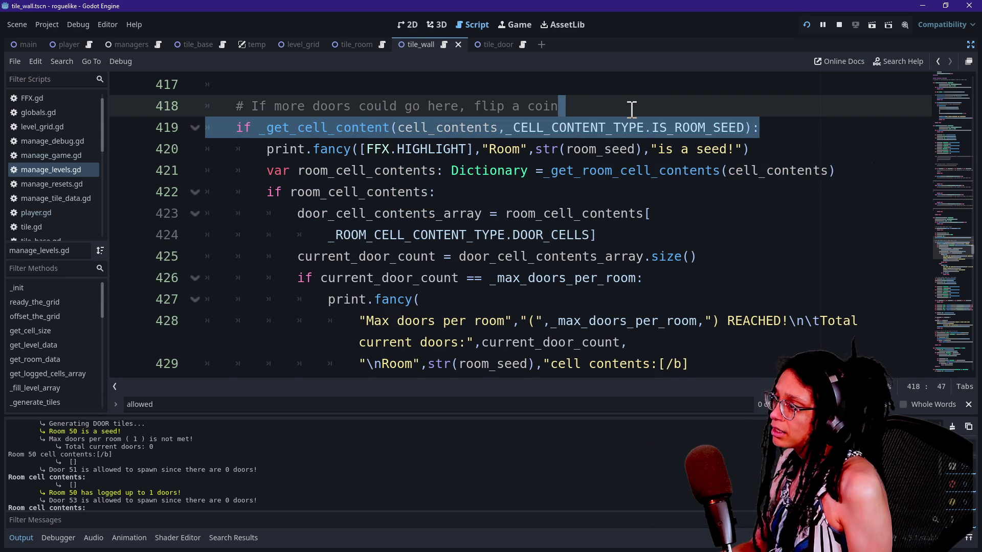
key("BackSpace")
Delete the "is a seed!" print line and reload the running game.
left_click(300, 129)
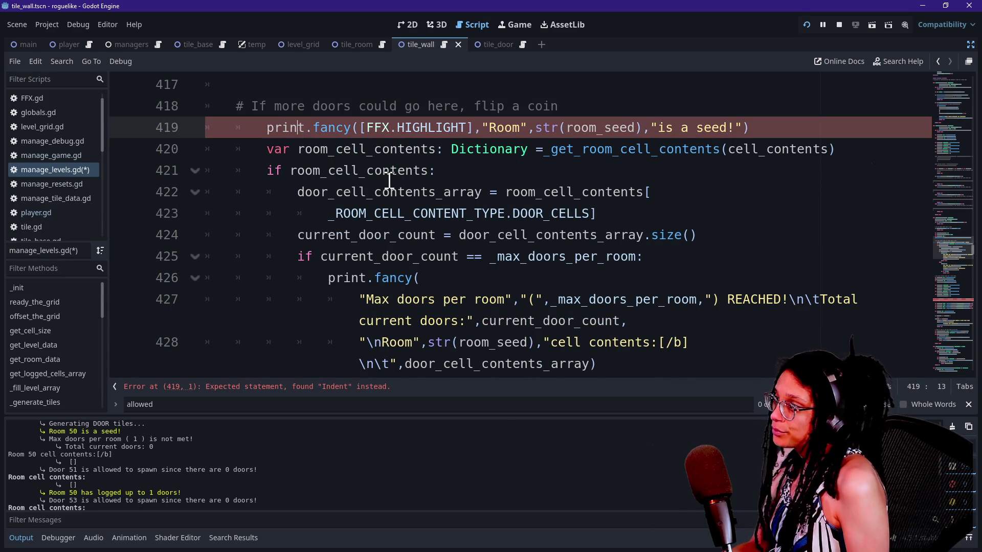
scroll(390, 180, "down", 2)
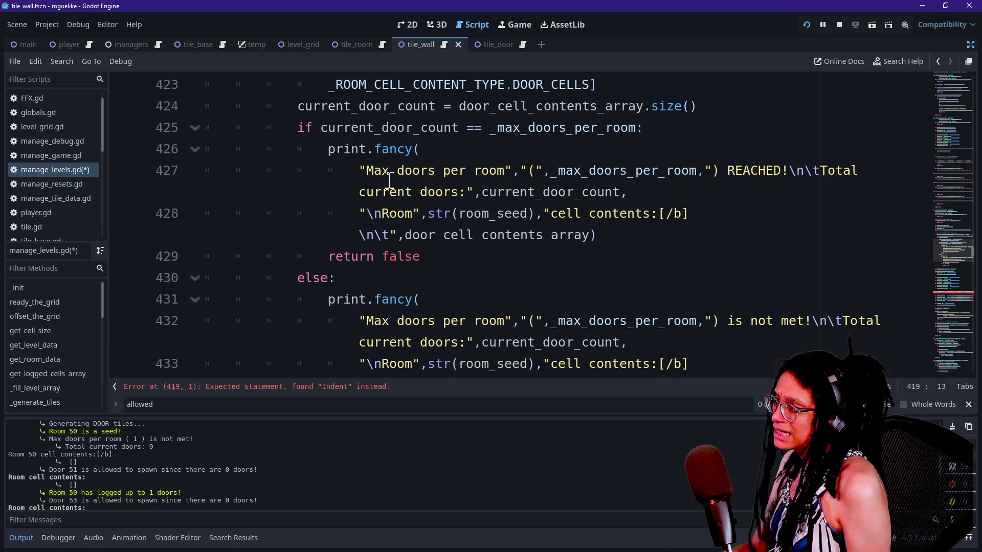
scroll(404, 277, "down", 4)
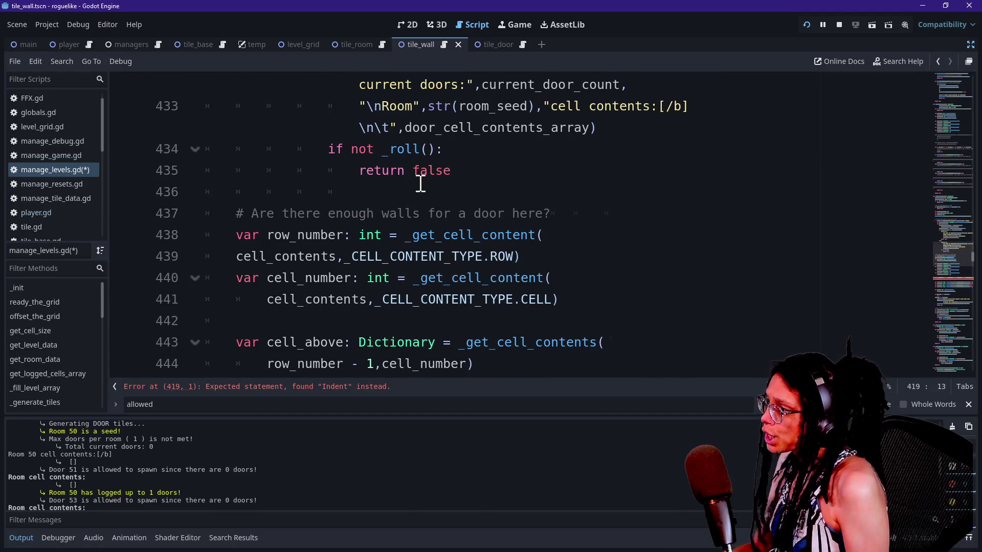
left_click(423, 176, "shift")
scroll(426, 180, "up", 8)
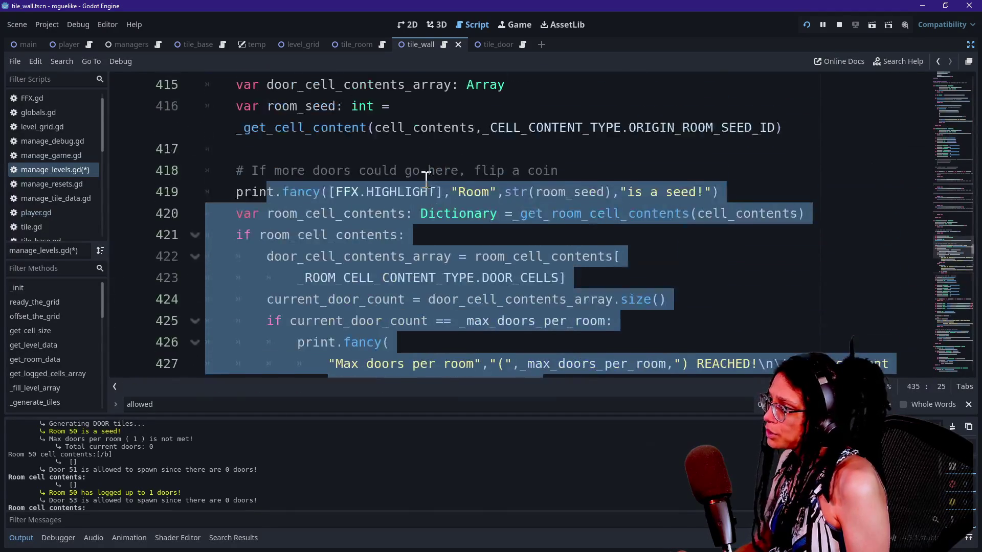
left_click(428, 180)
left_click_drag(764, 256, 758, 243)
key("BackSpace")
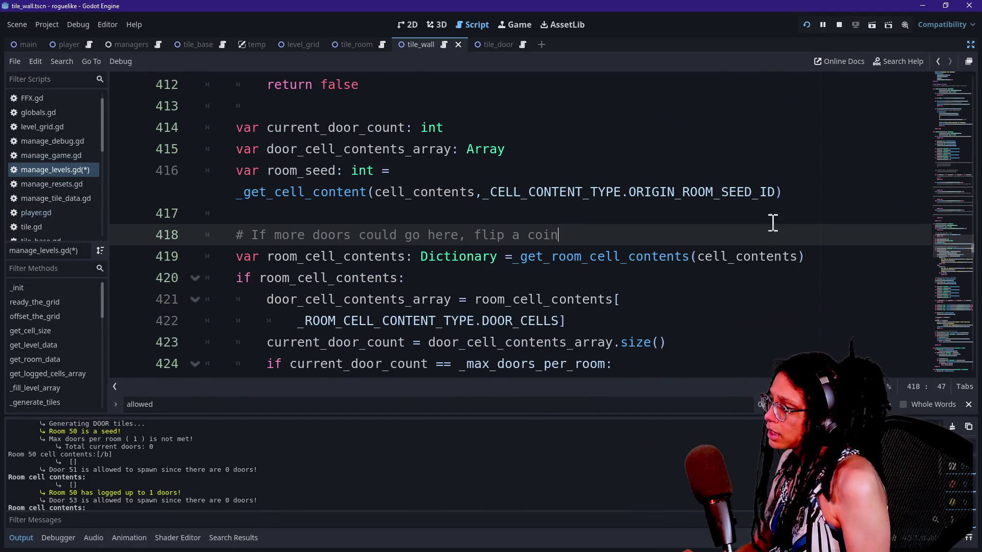
left_click(806, 25)
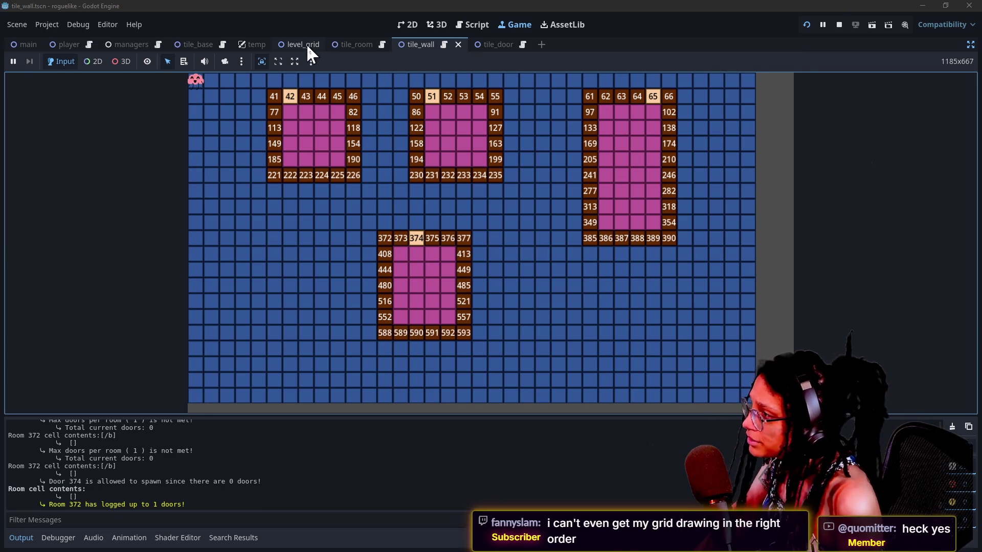
Show the tile_room scene with the side docks restored, then open the tile_wall scene.
left_click(354, 45)
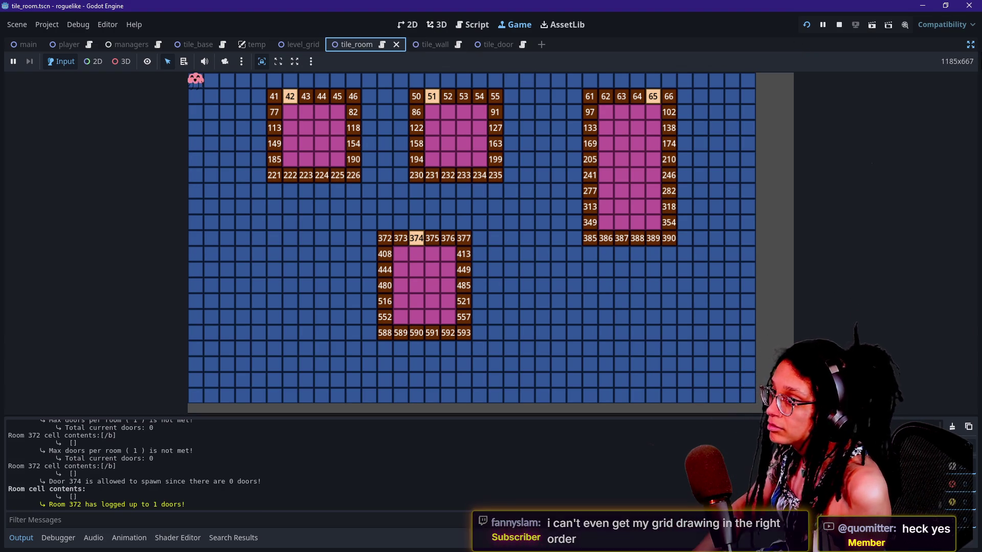
left_click(970, 44)
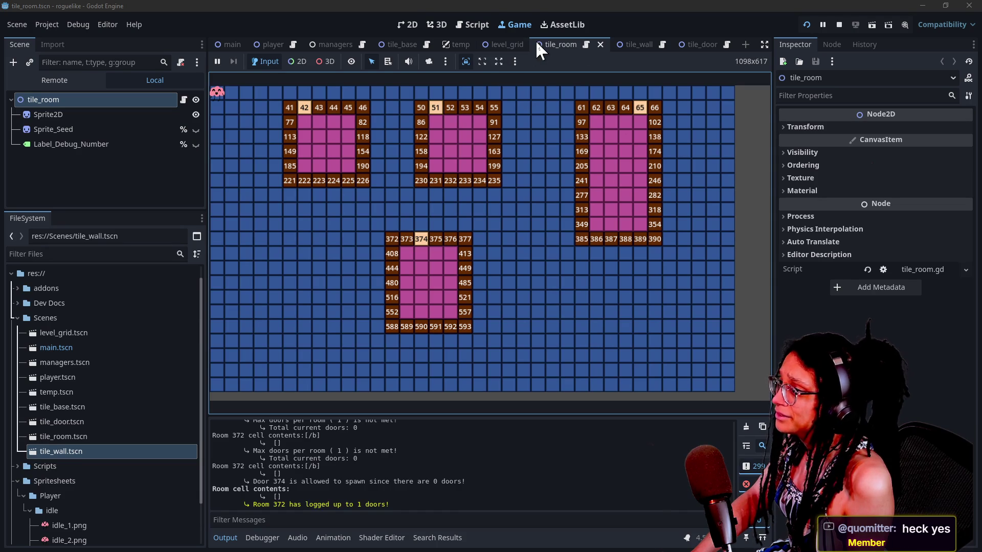
left_click(621, 44)
Hide Label_Debug_Number on wall tiles, rerun the level in an enlarged view, then stop it with F8.
left_click(195, 131)
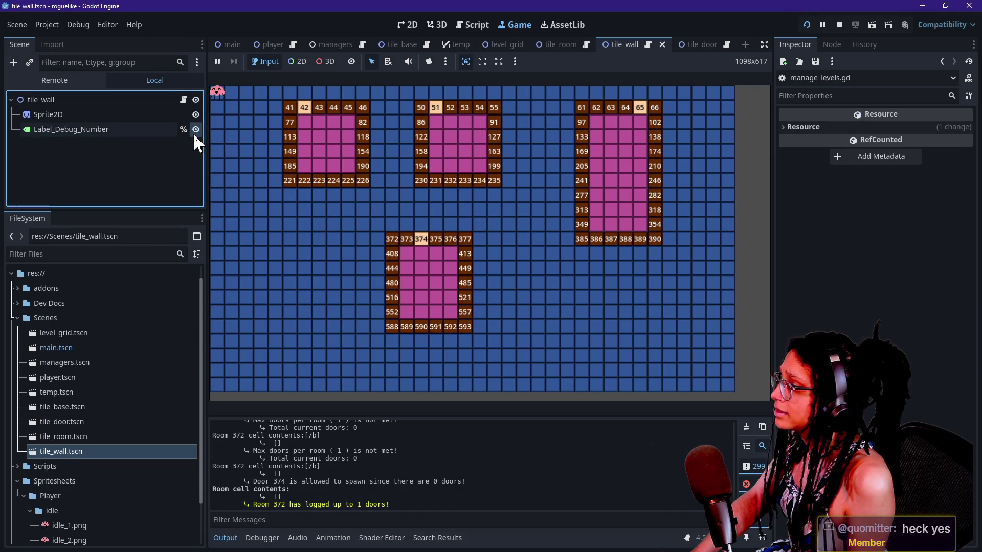
key("F5")
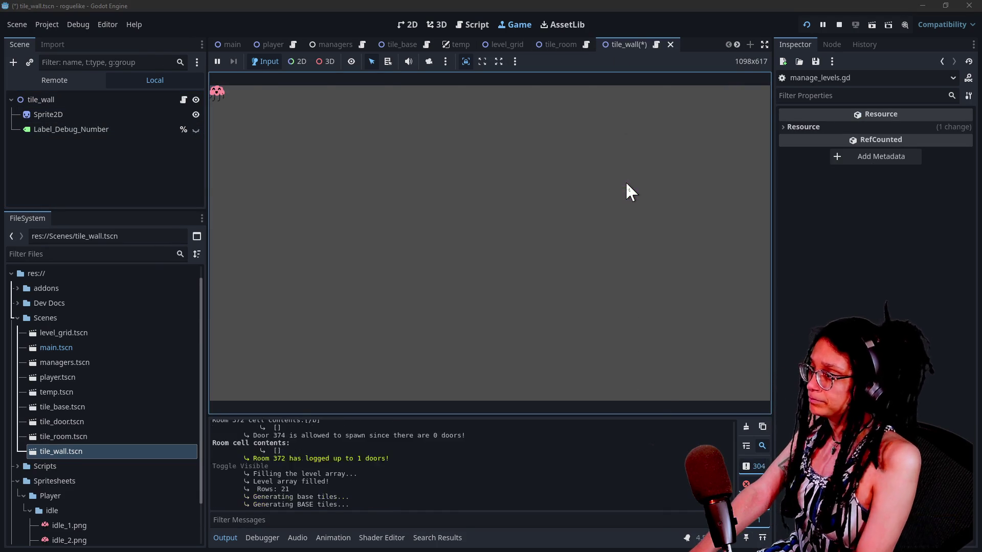
left_click(806, 25)
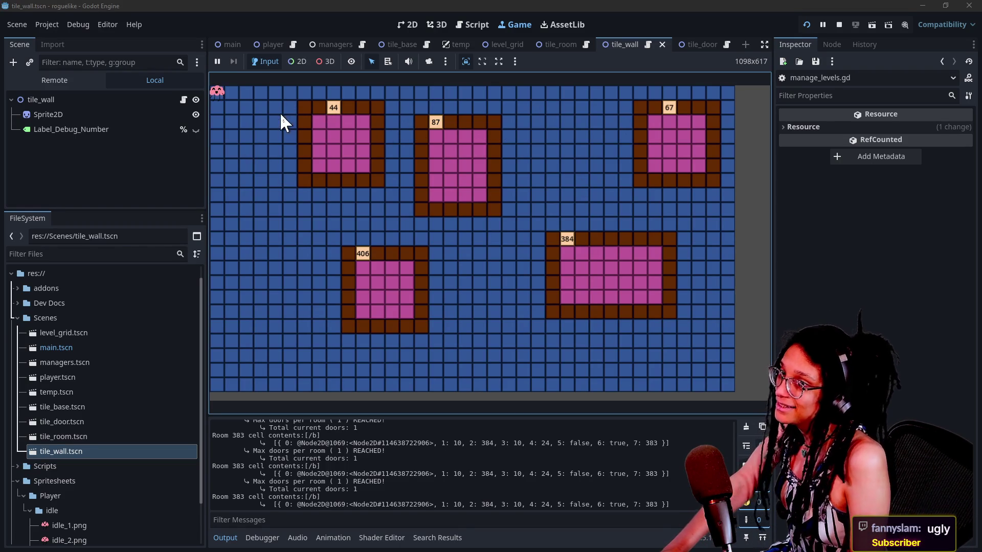
left_click(765, 44)
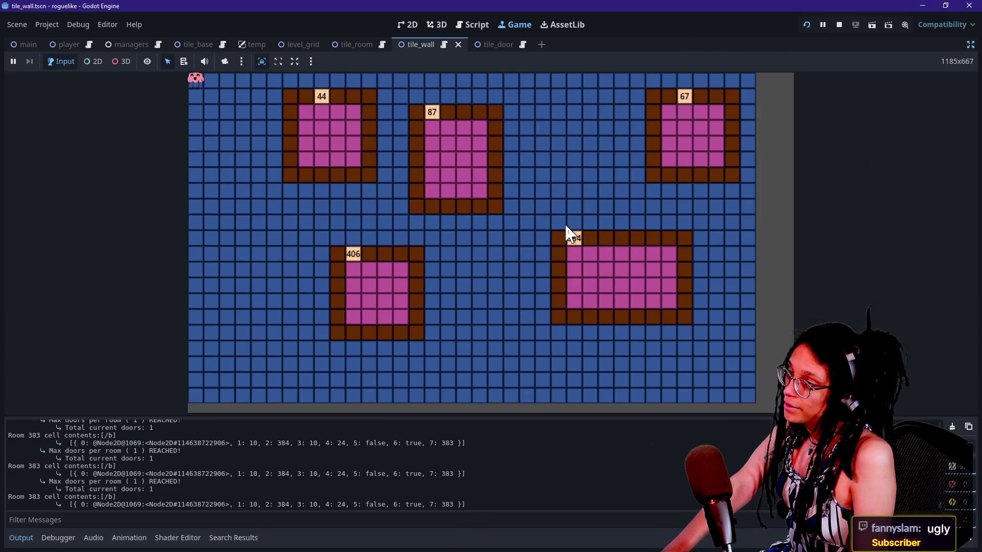
key("ctrl+j")
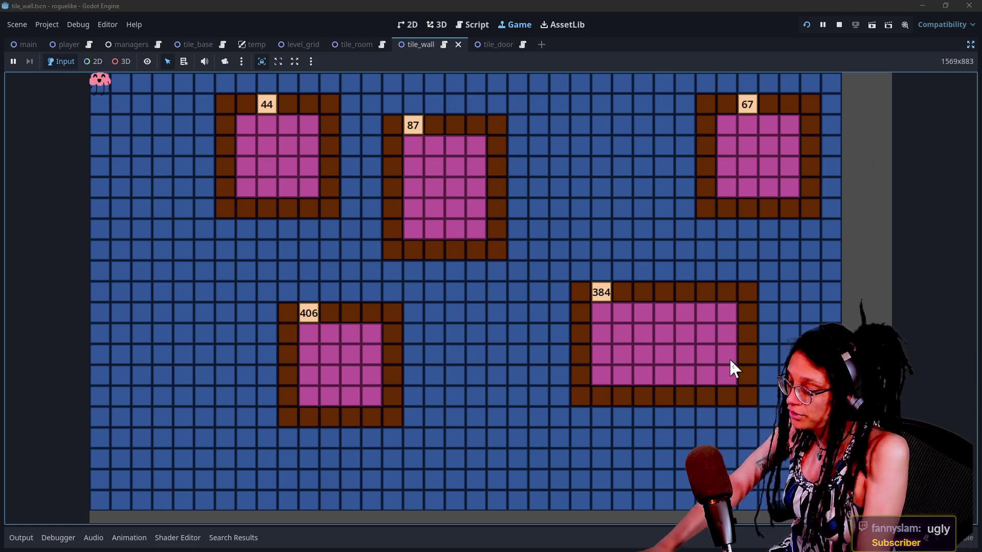
key("F8")
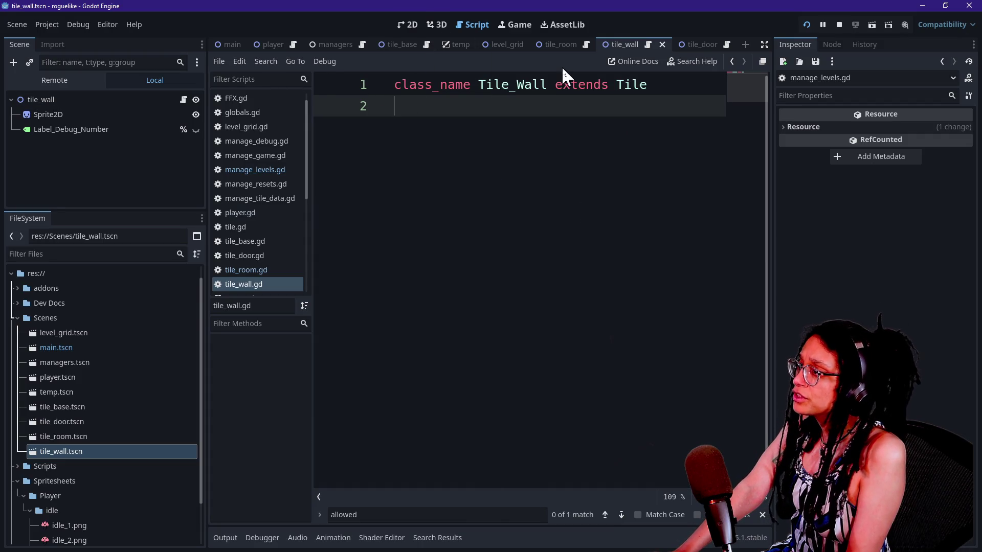
Open manage_levels.gd in a full-width editor and search it for 'roll()'.
left_click(243, 170)
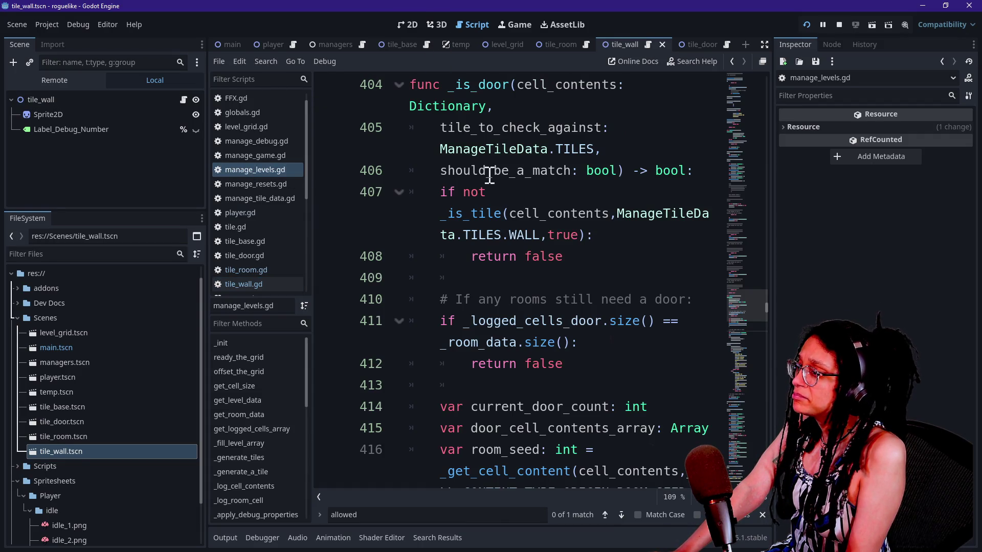
left_click(526, 170)
key("ctrl+shift+F11")
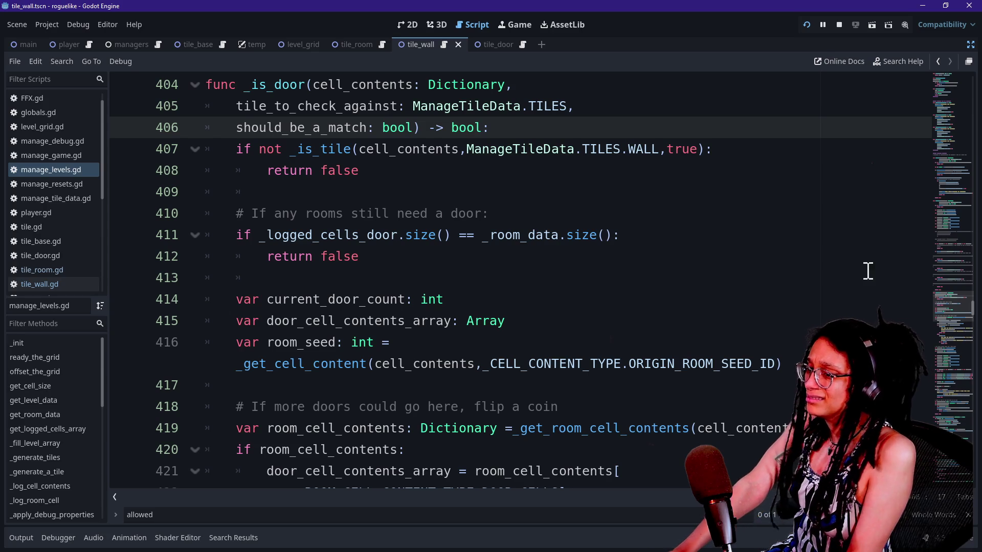
mouse_move(933, 299)
left_mouse_down()
mouse_move(961, 169)
mouse_move(959, 221)
left_mouse_up()
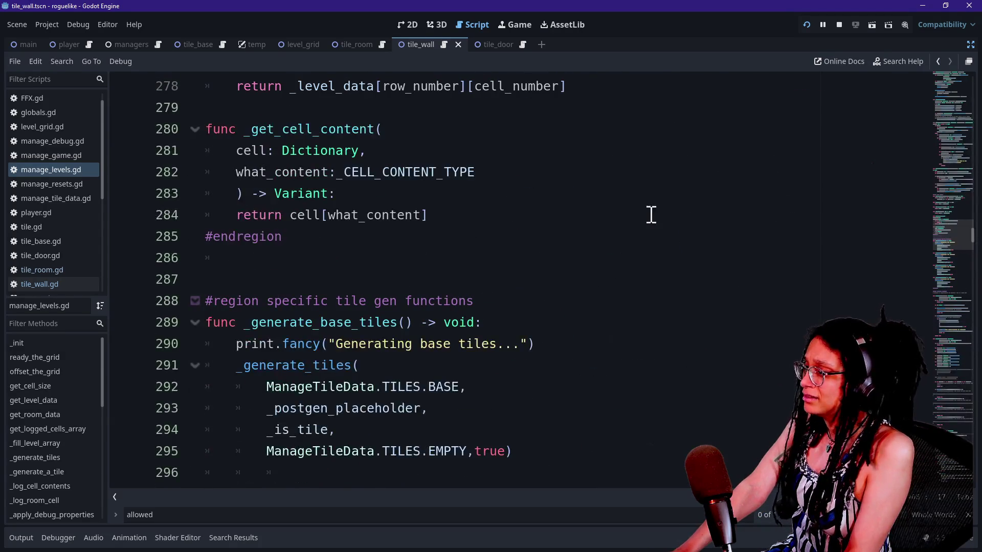
left_click(642, 215)
key("ctrl+f")
type("roll")
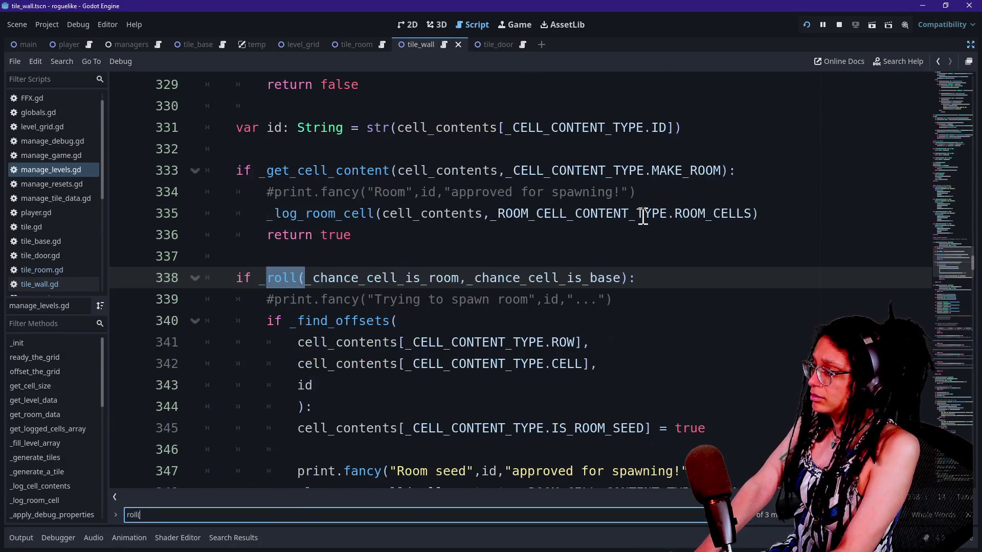
type("()")
Change the door check on line 433 to 'if not _roll(.1,1.):' and run the project.
left_click(327, 278)
left_click(405, 278)
key("BackSpace")
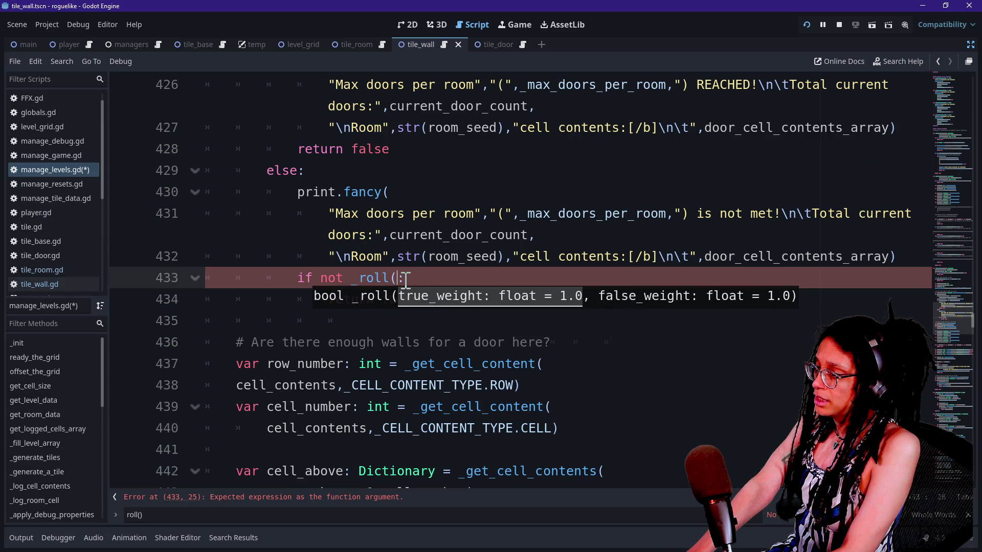
type("1,1.")
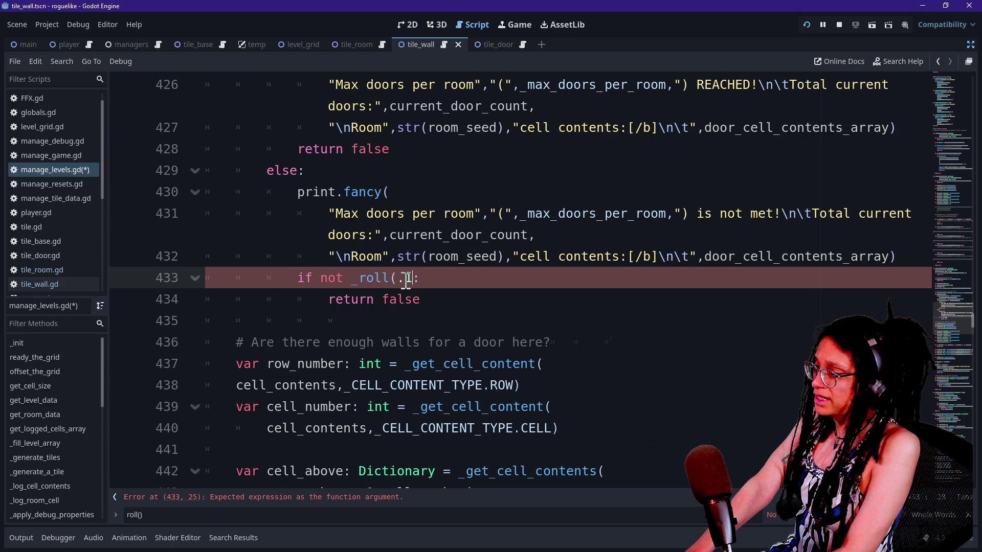
type(")")
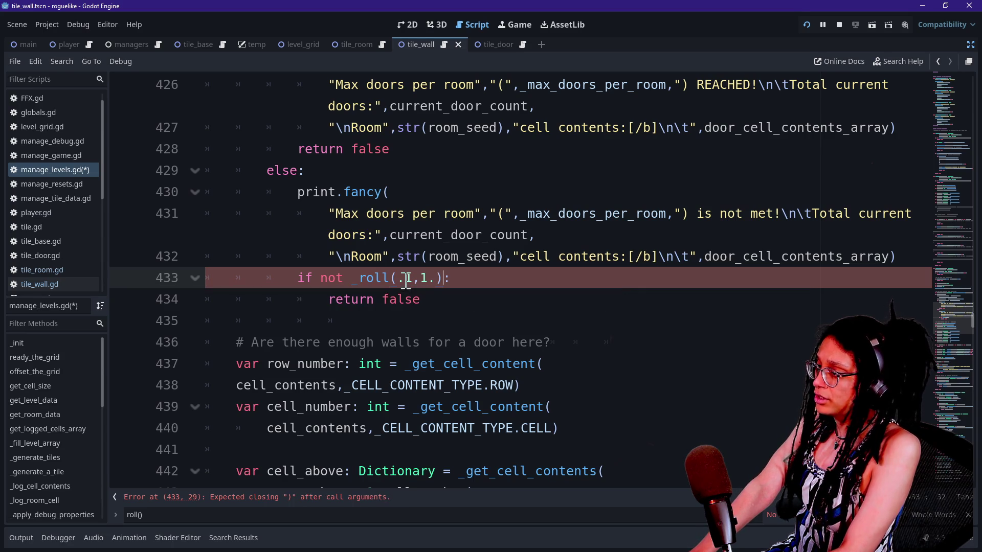
left_click(804, 24)
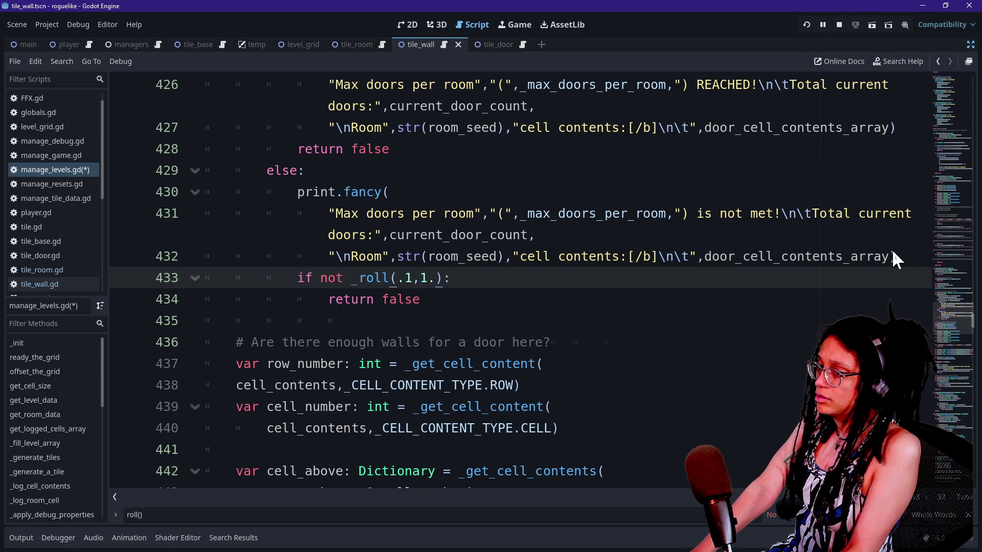
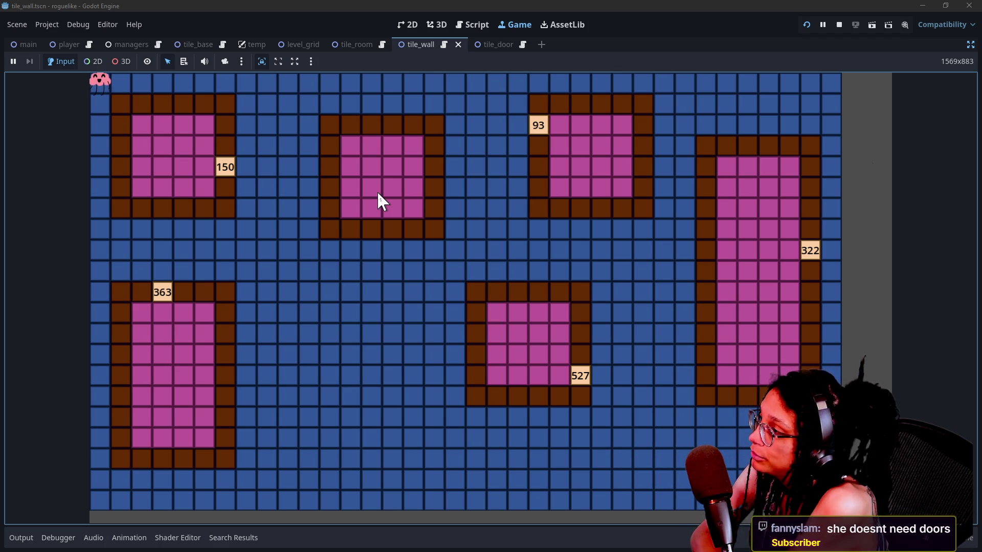
Back in manage_levels.gd, select the max-doors-not-met print.fancy arguments on lines 430–432.
left_click(472, 29)
left_click(550, 256)
mouse_move(449, 199)
left_mouse_down()
mouse_move(679, 269)
mouse_move(902, 260)
left_mouse_up()
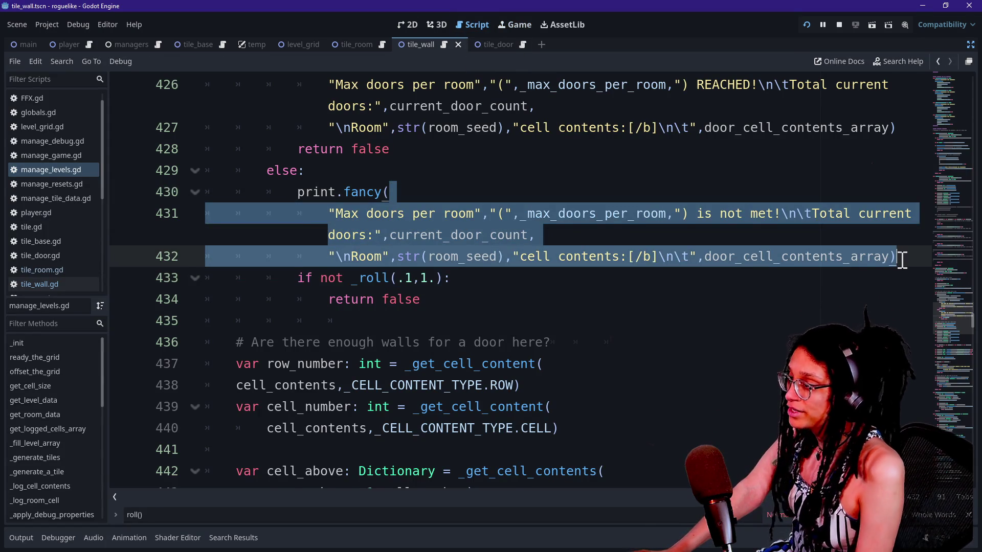
Delete the max-doors-not-met print.fancy call from the if branch.
key("BackSpace")
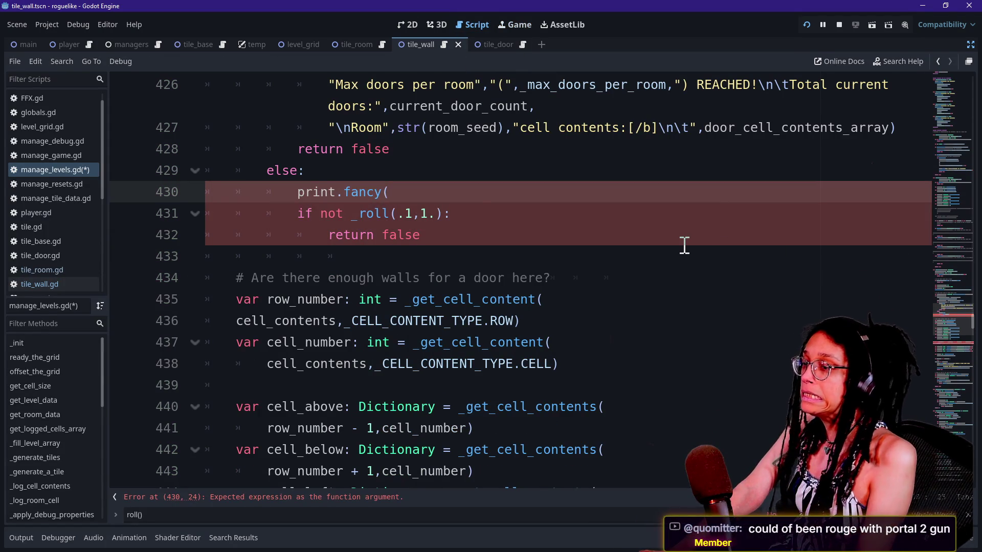
key("shift+Up")
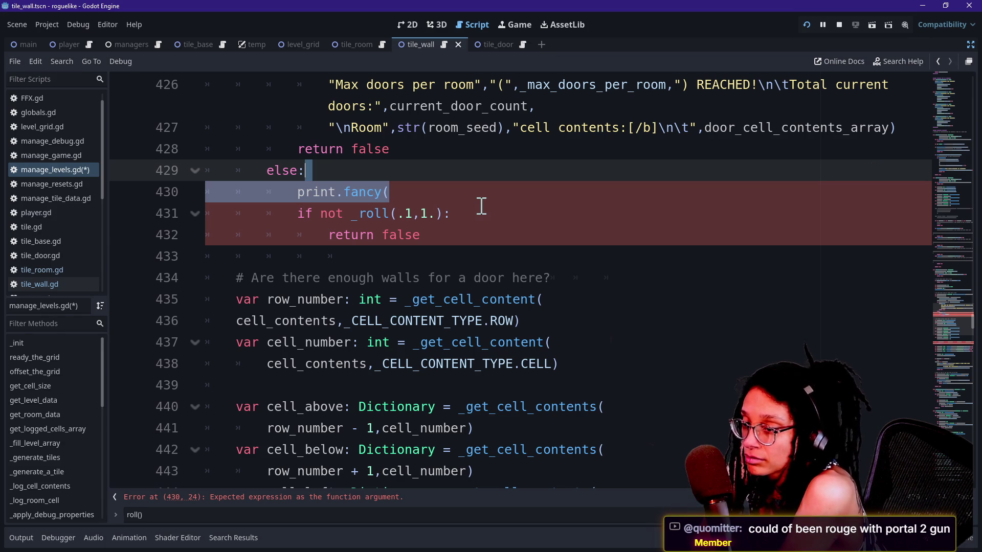
key("BackSpace")
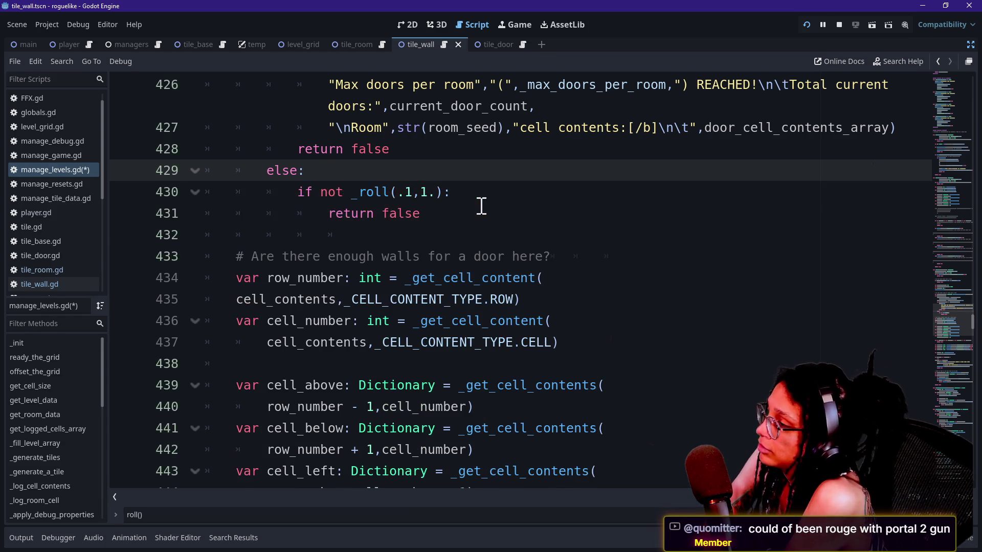
Delete the max-doors-reached debug print from the else branch.
scroll(482, 206, "up", 5)
scroll(481, 205, "down", 3)
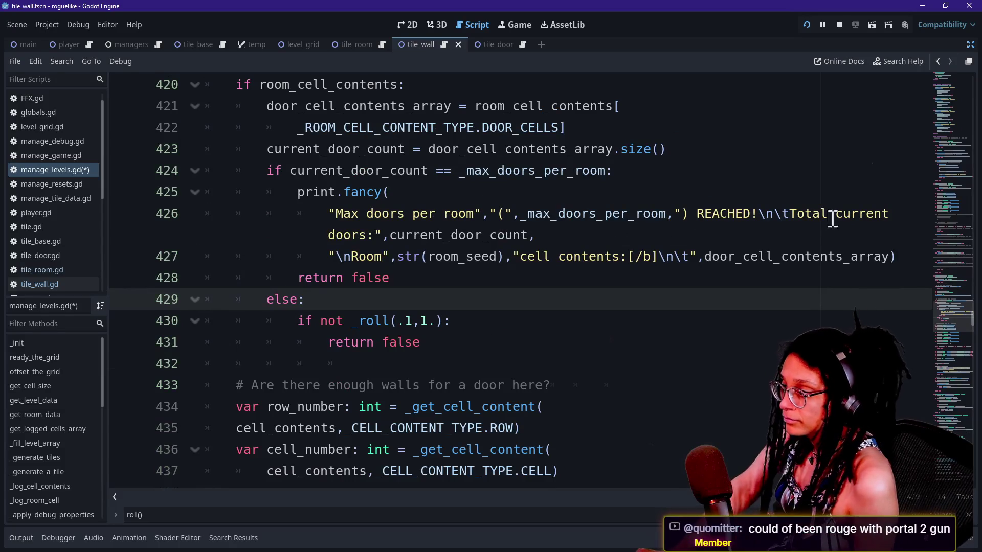
mouse_move(906, 262)
left_mouse_down()
mouse_move(796, 158)
mouse_move(804, 196)
mouse_move(793, 171)
left_mouse_up()
key("BackSpace")
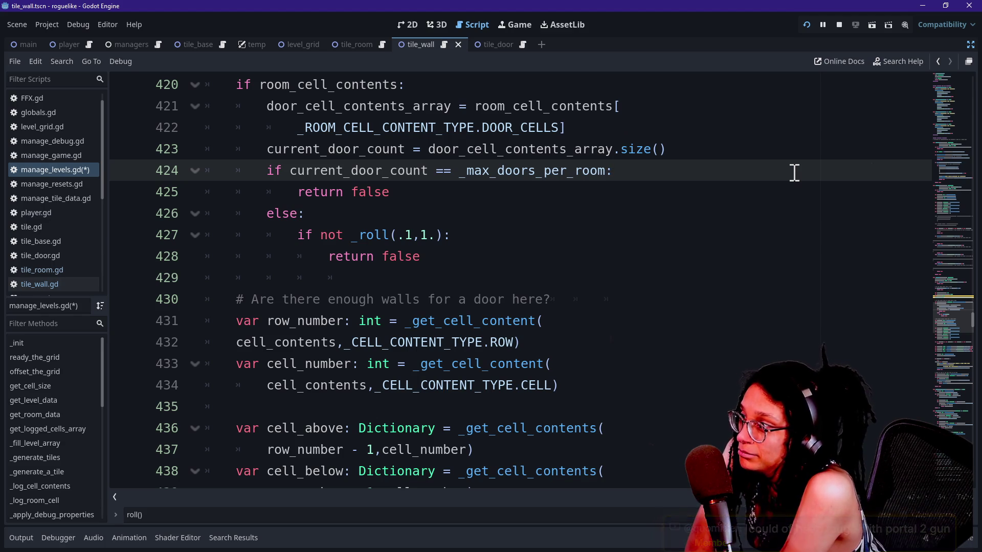
Delete the unused room_seed variable declaration from the door check.
left_click(686, 206)
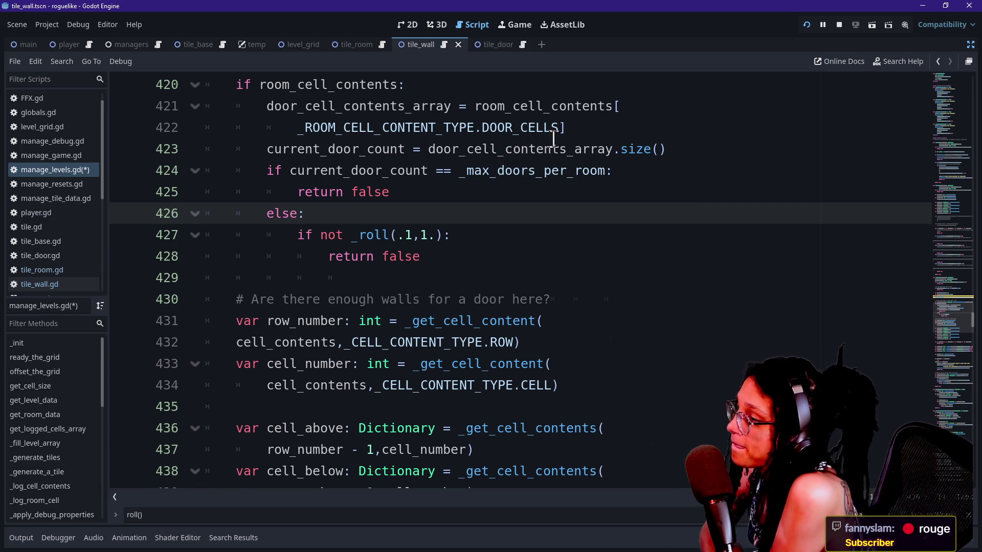
triple_click(574, 149)
left_click(651, 189)
scroll(652, 189, "up", 4)
scroll(651, 189, "up", 1)
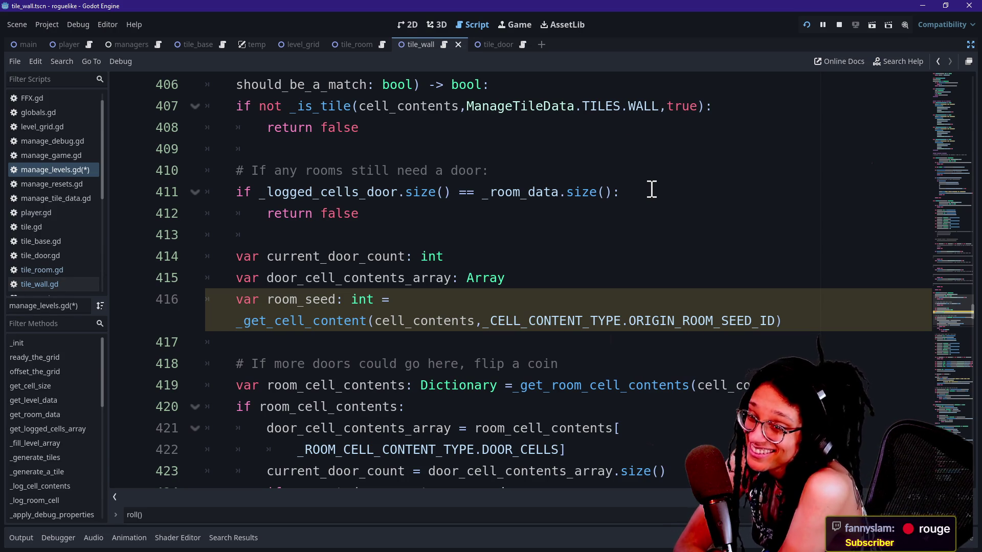
left_click(584, 289)
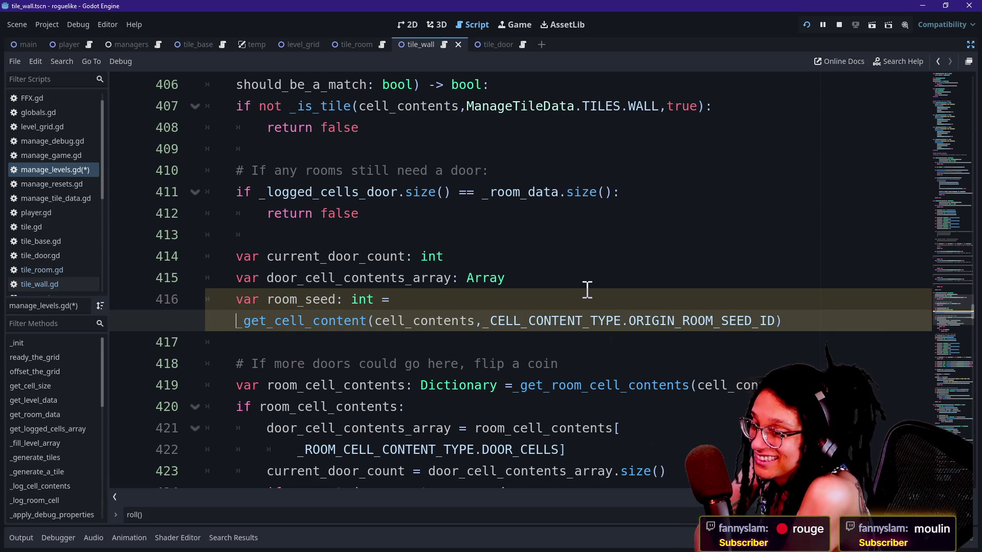
mouse_move(632, 323)
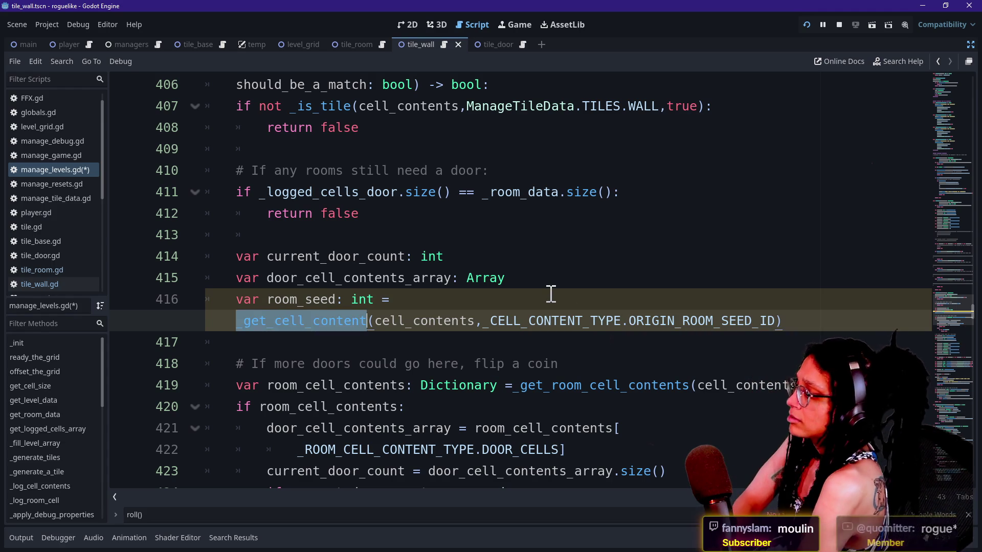
left_click_drag(818, 324, 816, 278)
key("BackSpace")
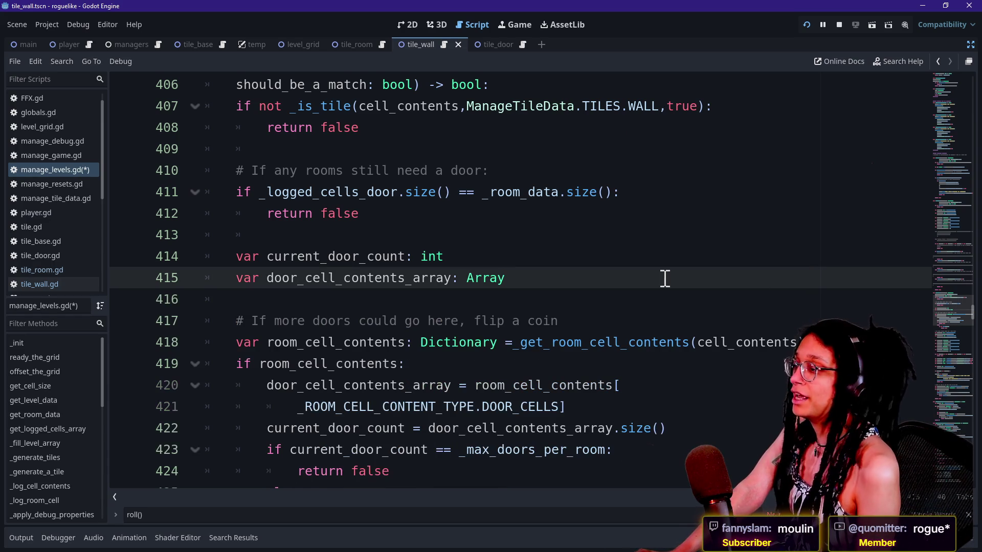
Navigate up the script to the _generate_tiles row and cell loop.
scroll(664, 279, "up", 5)
scroll(665, 279, "down", 3)
right_click(664, 279)
left_click(532, 340)
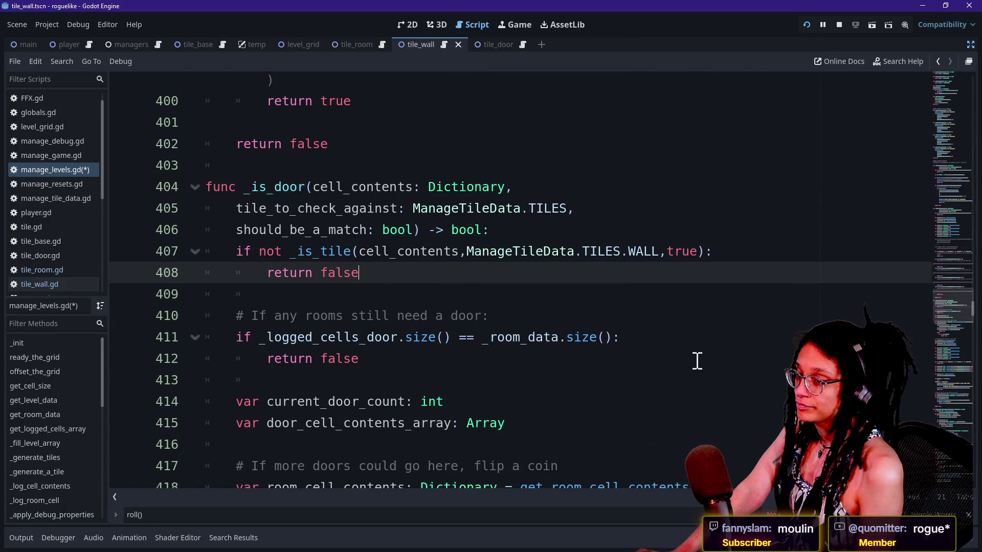
scroll(695, 361, "down", 10)
right_click(697, 361)
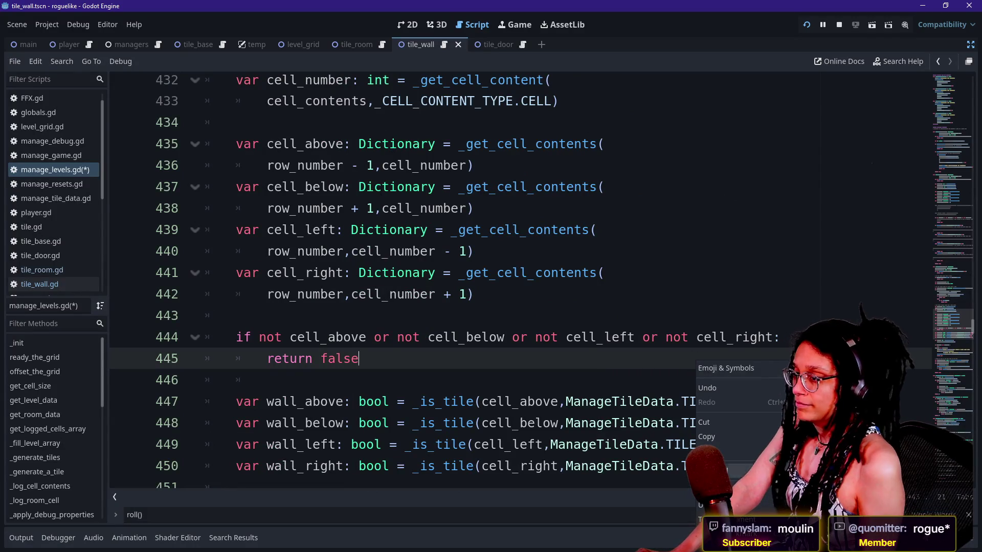
left_click(945, 326)
mouse_move(945, 323)
left_mouse_down()
mouse_move(946, 277)
mouse_move(942, 357)
mouse_move(940, 156)
left_mouse_up()
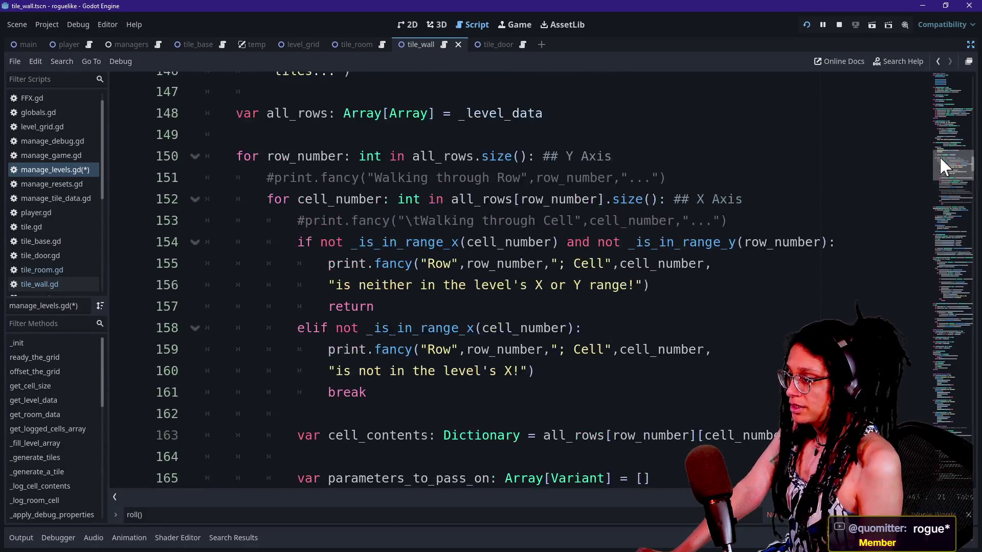
Cut the neither-in-range debug print and dedent the return beneath it.
left_click(512, 310)
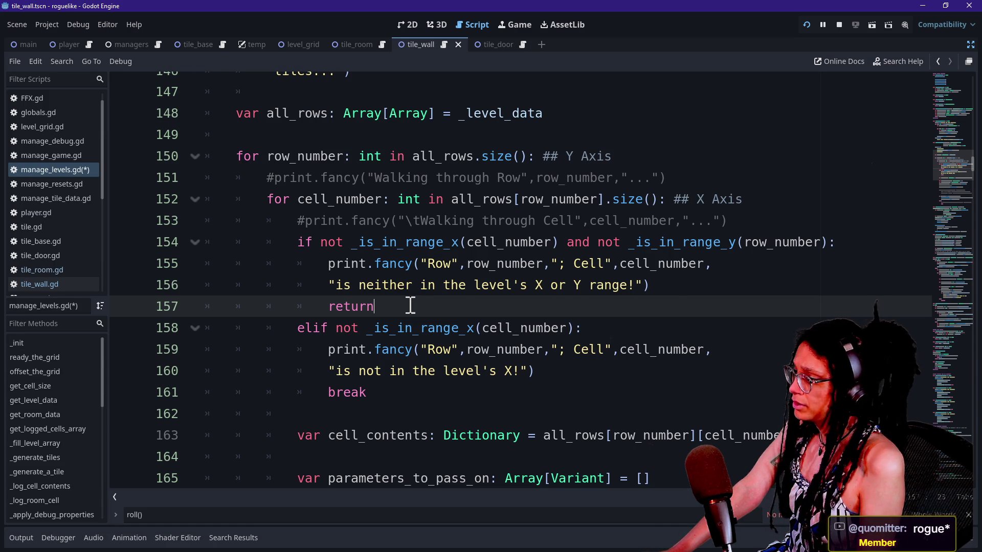
left_click_drag(693, 287, 743, 226)
key("ctrl+x")
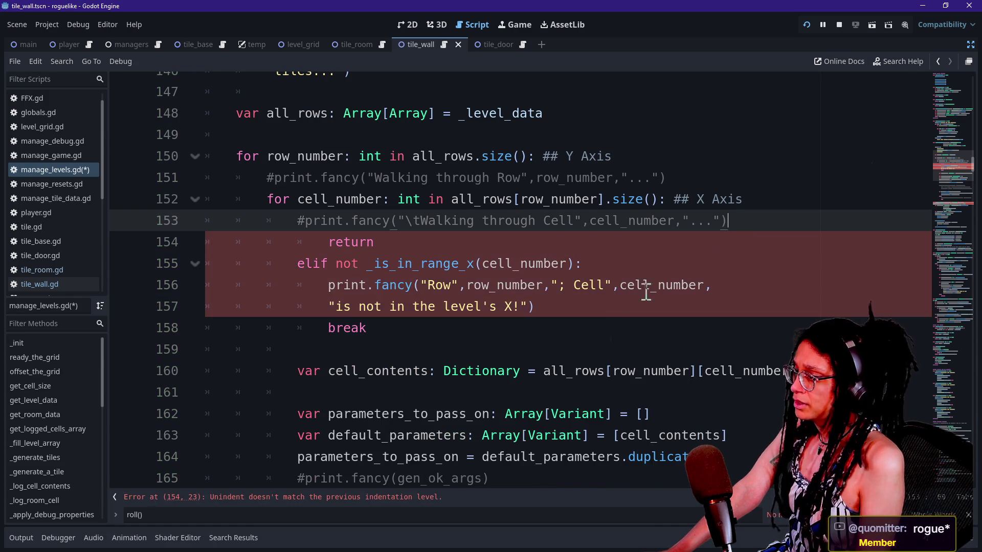
key("ctrl+z")
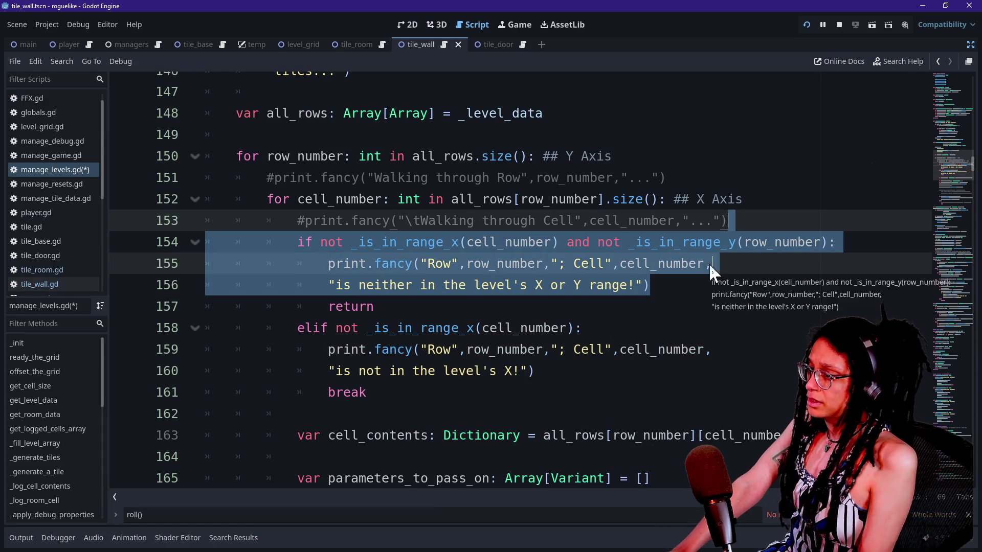
left_click(702, 286)
mouse_move(702, 287)
left_mouse_down()
mouse_move(252, 256)
mouse_move(230, 237)
mouse_move(138, 241)
left_mouse_up()
key("ctrl+x")
key("BackSpace")
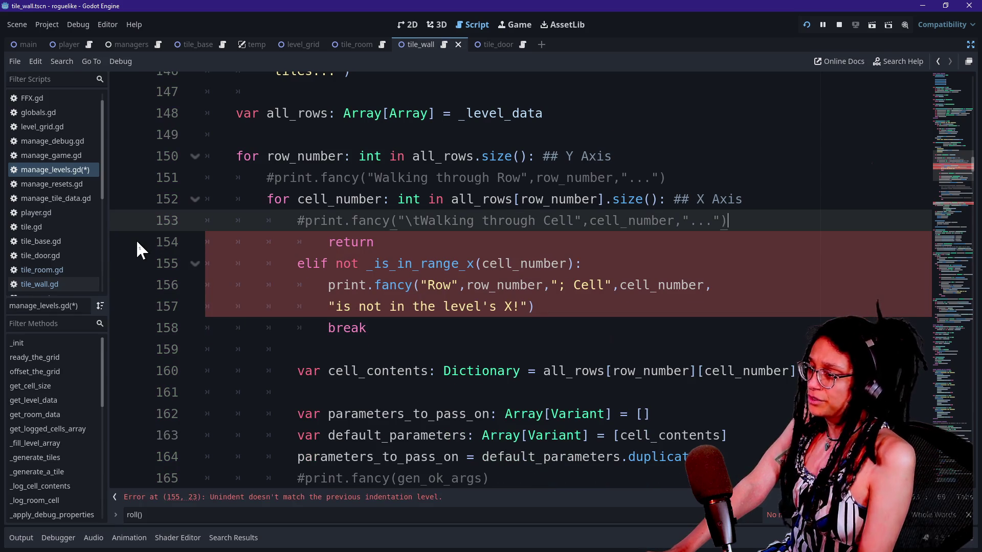
triple_click(749, 221)
left_click(751, 223)
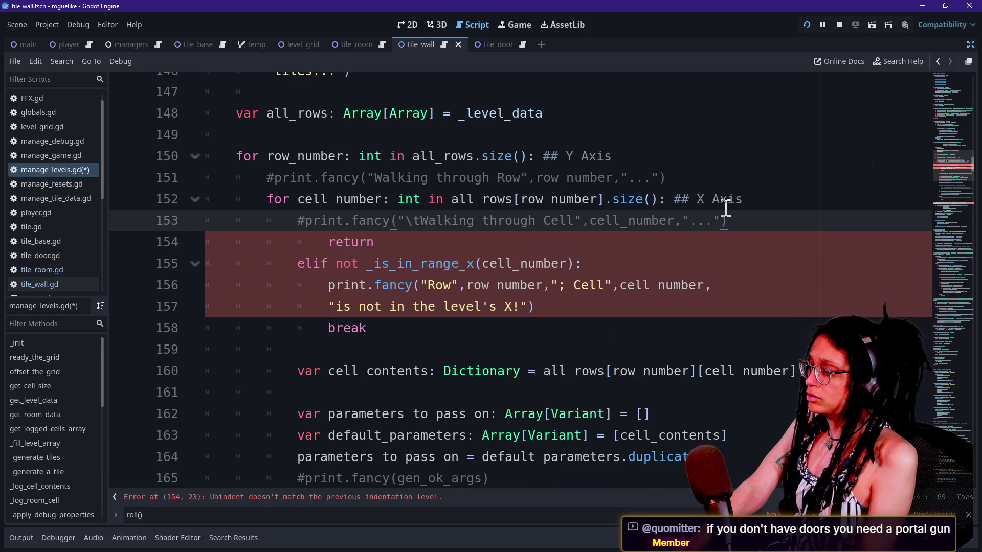
left_click(462, 244)
key("shift+Tab")
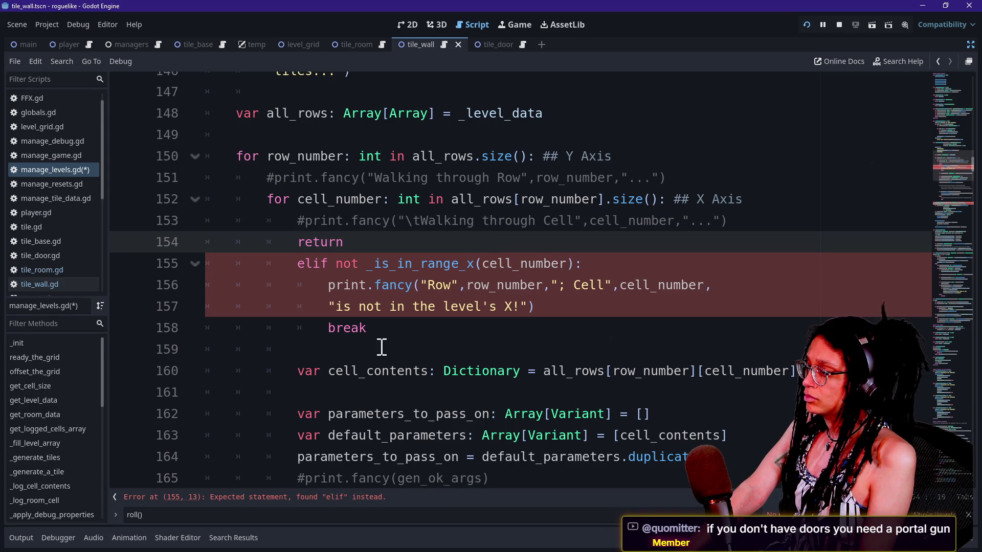
Delete the not-in-X debug print, then undo back to the original range checks.
left_click_drag(549, 306, 606, 263)
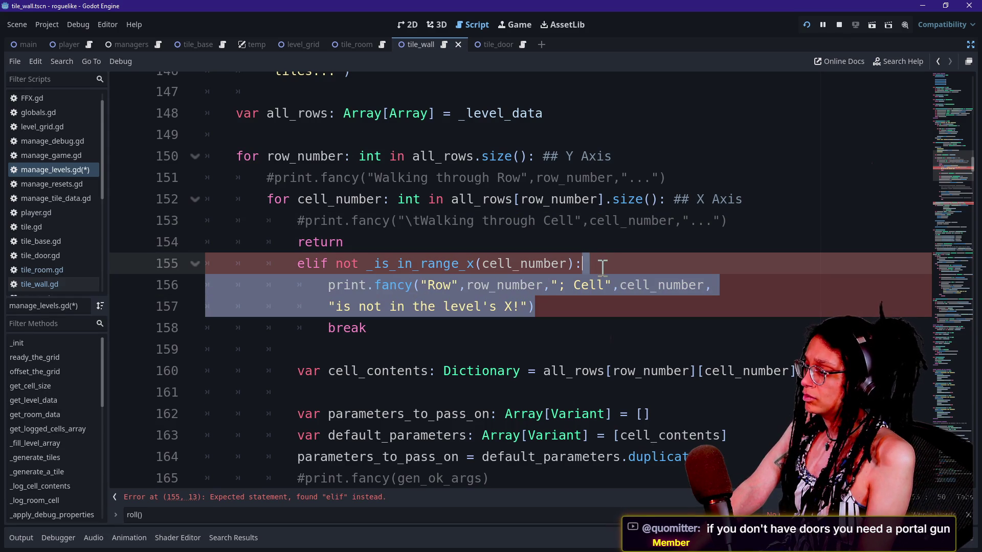
key("BackSpace")
left_click(491, 266)
key("shift+Down")
key("ctrl+z")
key("ctrl+z")
key("ctrl+z")
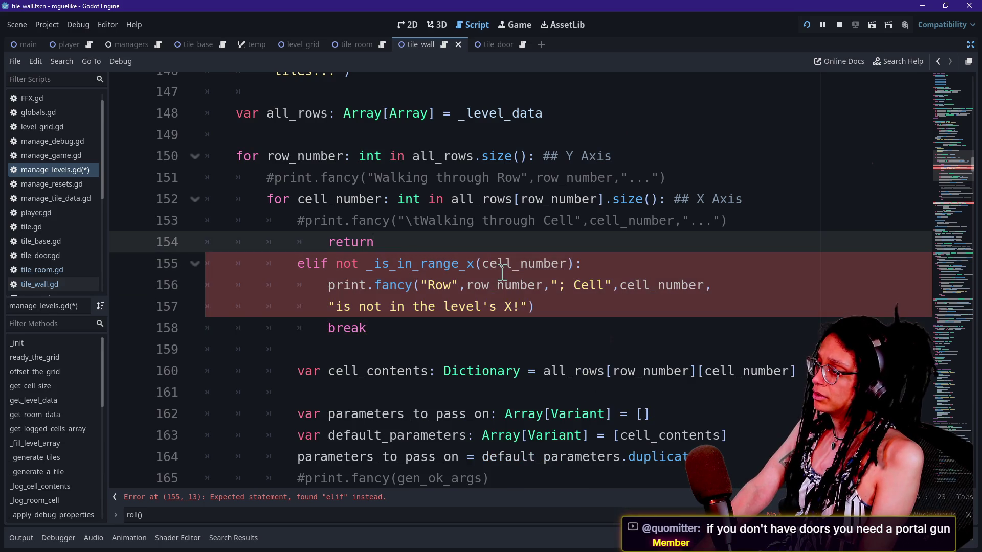
Delete both range-check prints so return follows the if and break follows the elif.
left_click(380, 306)
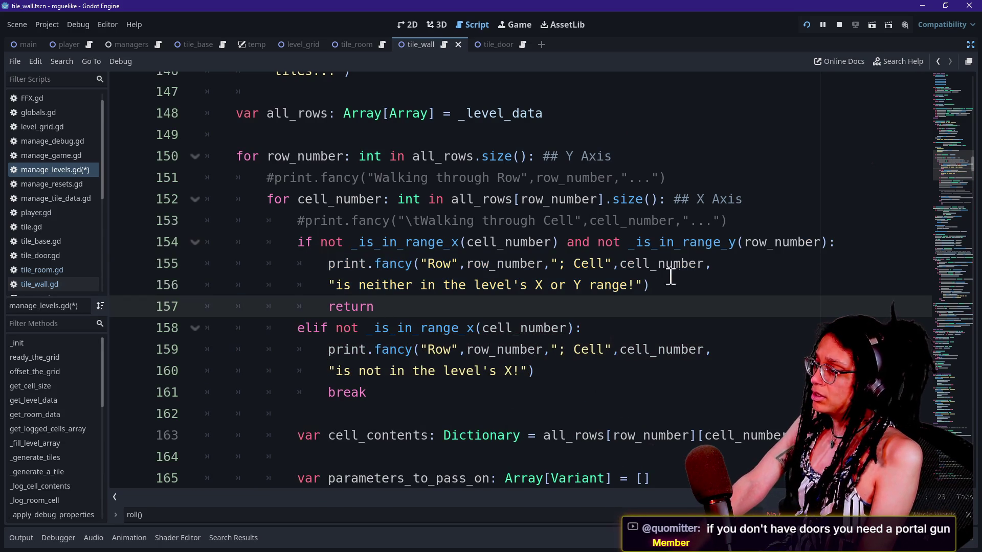
mouse_move(673, 293)
left_mouse_down()
mouse_move(758, 248)
mouse_move(866, 247)
left_mouse_up()
key("BackSpace")
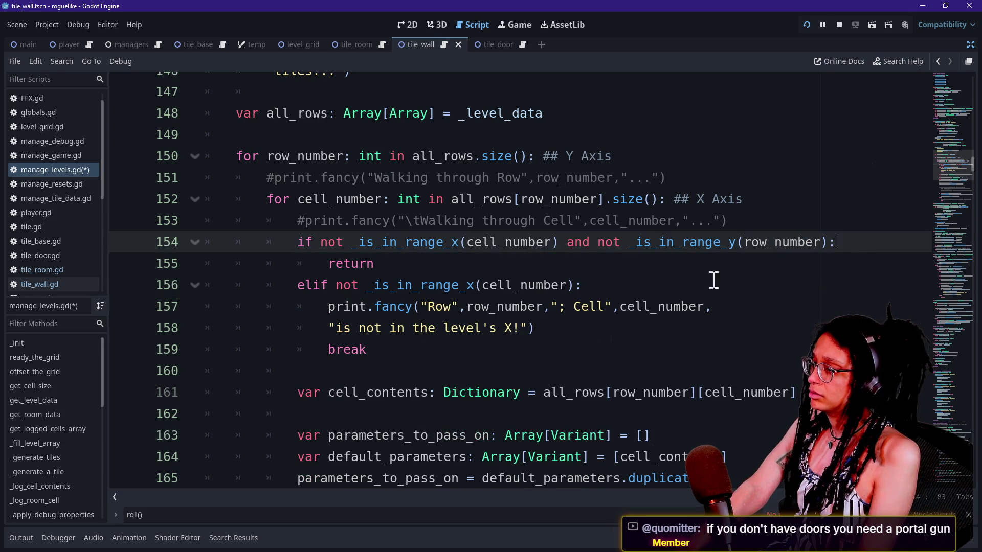
mouse_move(659, 326)
left_mouse_down()
mouse_move(680, 302)
mouse_move(675, 327)
left_mouse_up()
left_click(673, 291)
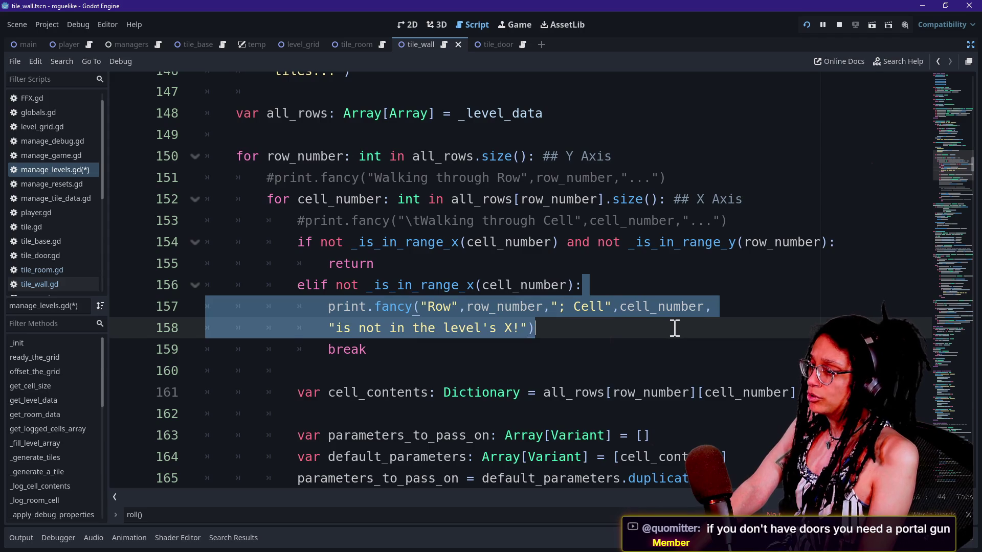
key("BackSpace")
scroll(518, 298, "up", 3)
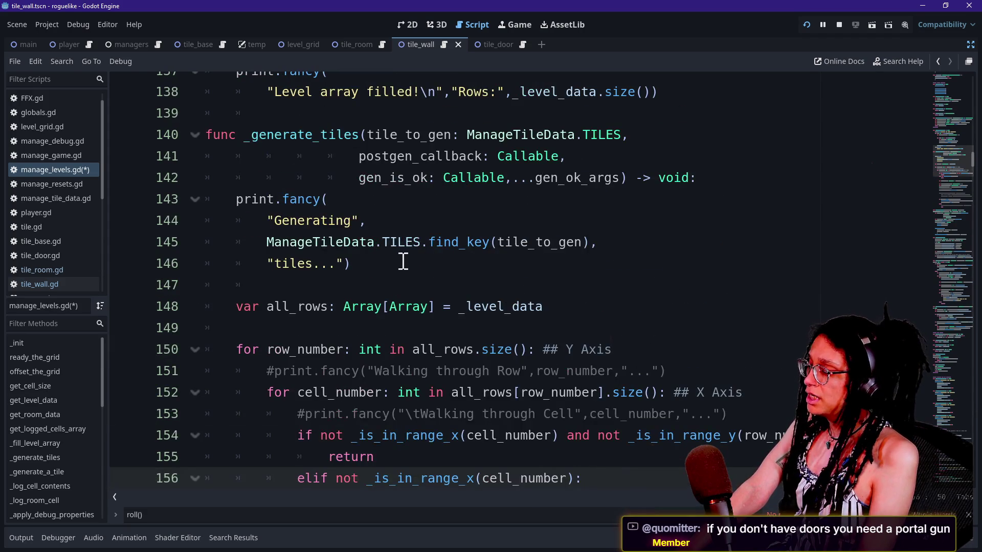
Delete the leftover logged-doors lines after 'continue' and save manage_levels.gd.
scroll(402, 260, "up", 1)
scroll(402, 260, "down", 20)
scroll(403, 260, "down", 17)
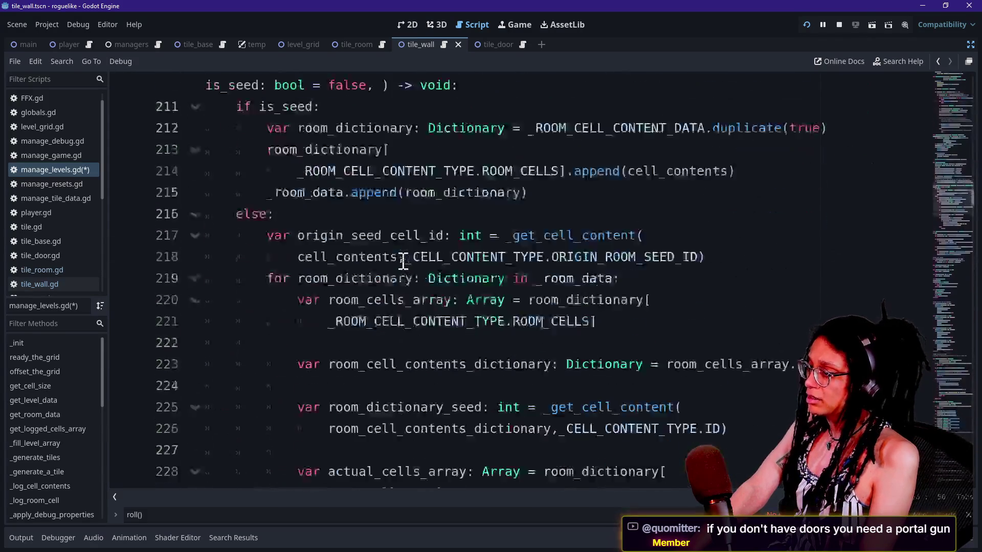
scroll(403, 261, "up", 12)
scroll(403, 261, "down", 5)
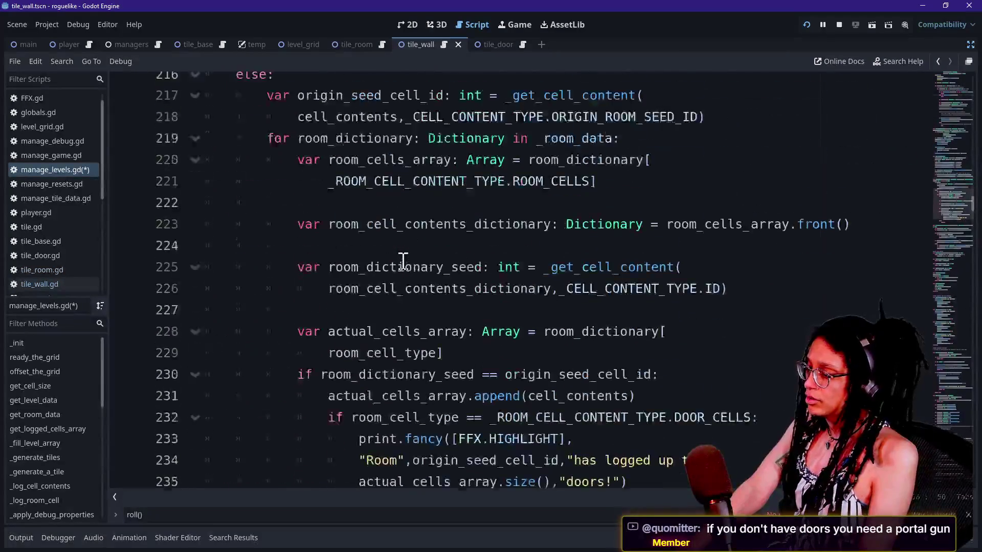
mouse_move(636, 324)
left_mouse_down()
mouse_move(637, 285)
mouse_move(665, 261)
mouse_move(657, 248)
left_mouse_up()
key("BackSpace")
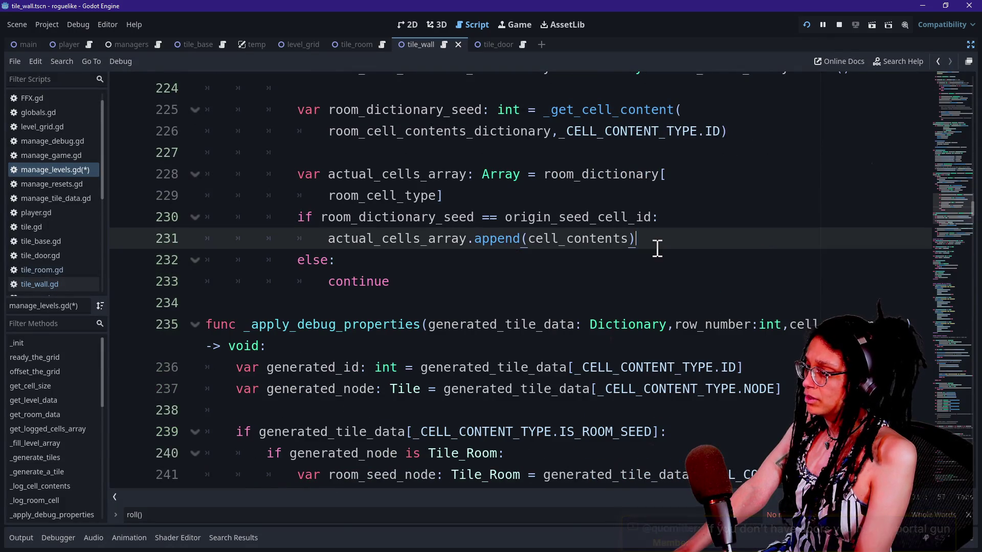
left_click(564, 281)
key("ctrl+s")
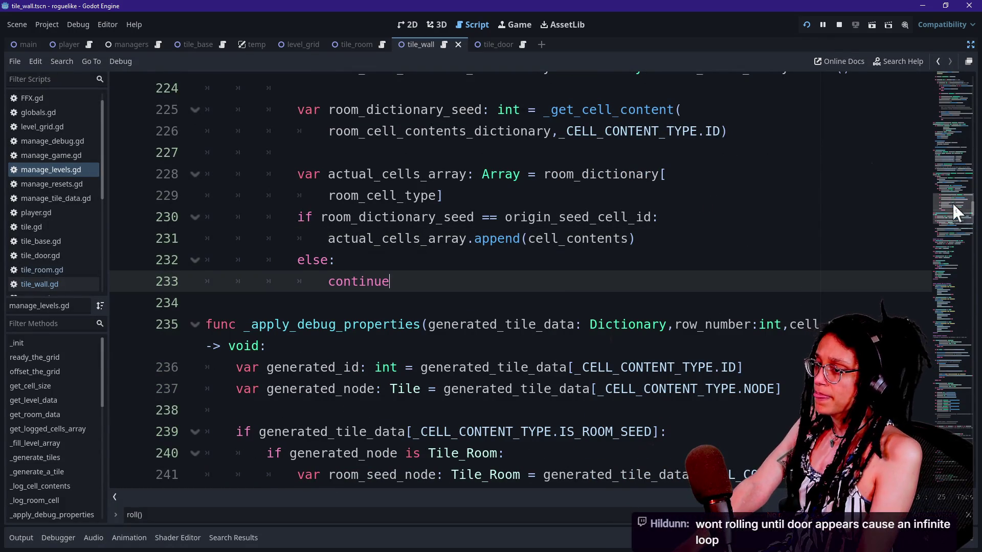
Scroll down to the _is_wall function and view the running game's room grid.
left_click_drag(952, 199, 949, 221)
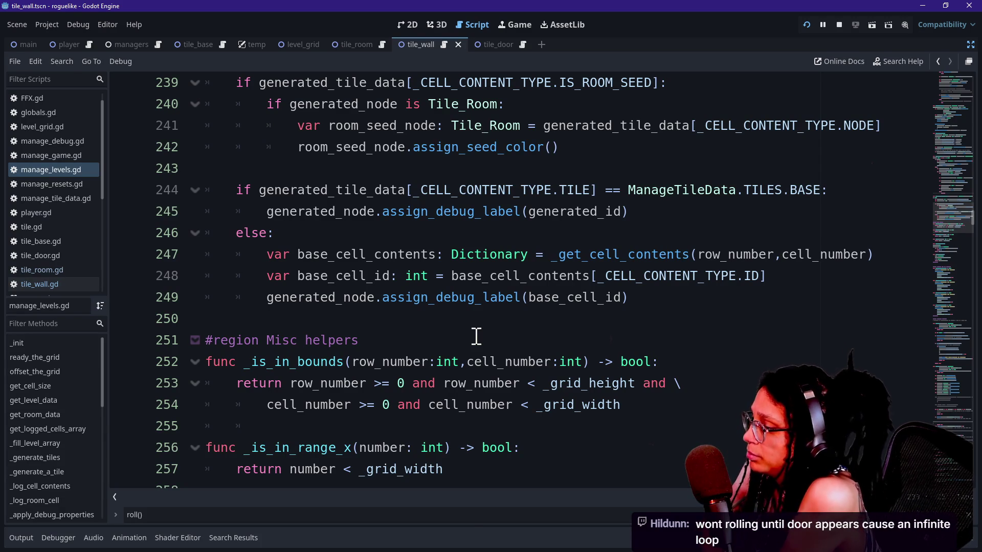
scroll(477, 336, "down", 6)
scroll(476, 336, "down", 20)
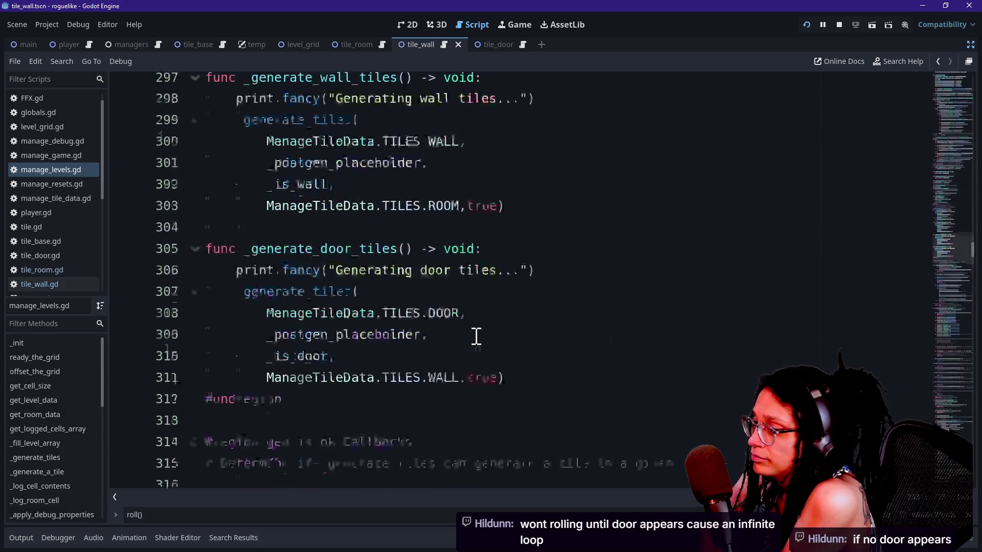
left_click(476, 340)
mouse_move(527, 332)
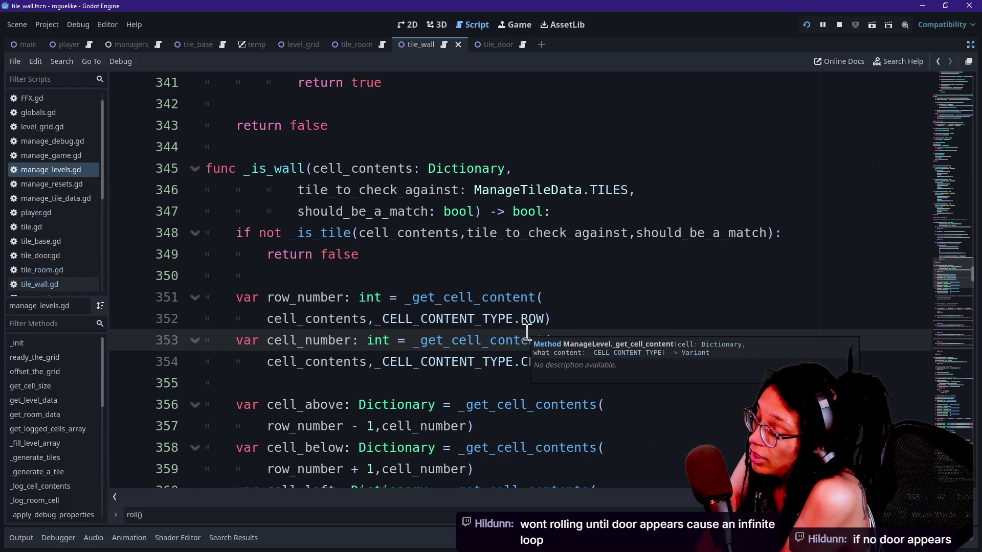
left_click(515, 22)
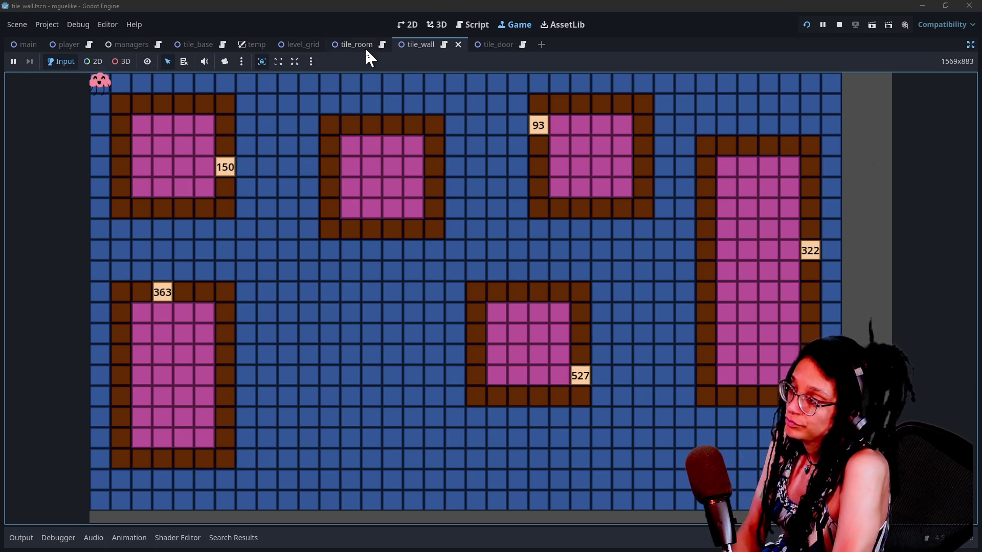
left_click(460, 26)
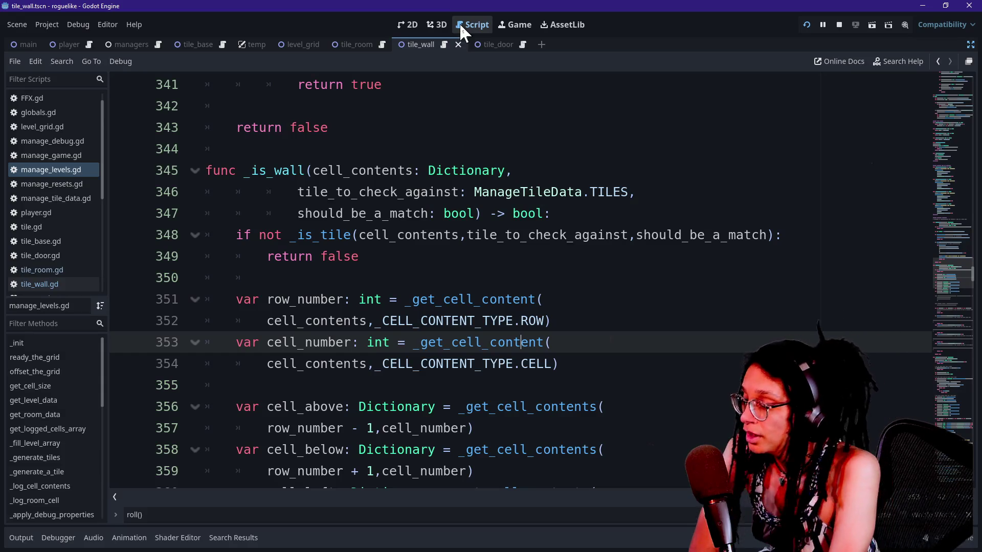
Search the script for 'roll(' and locate the _is_door call in the last-wall check.
left_click_drag(497, 128, 501, 139)
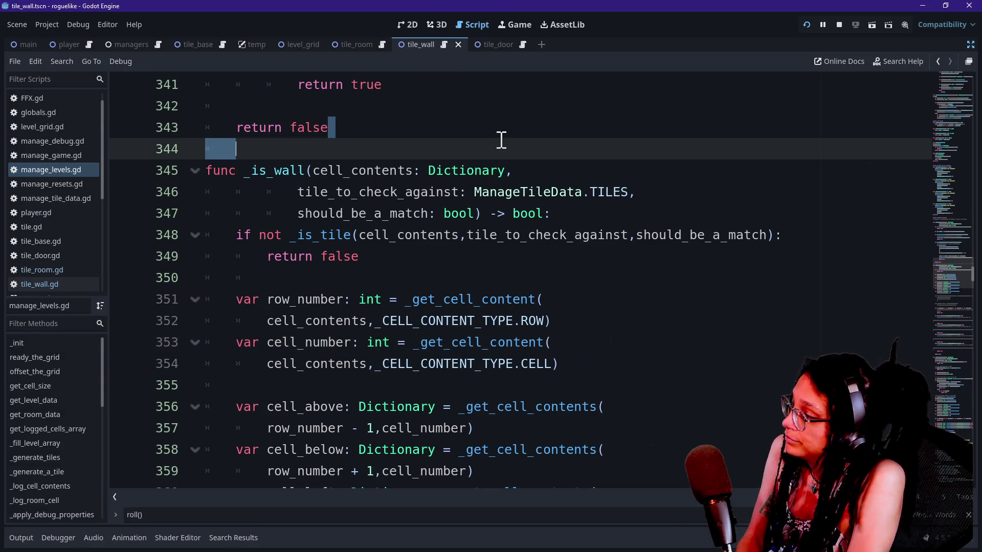
scroll(502, 141, "down", 20)
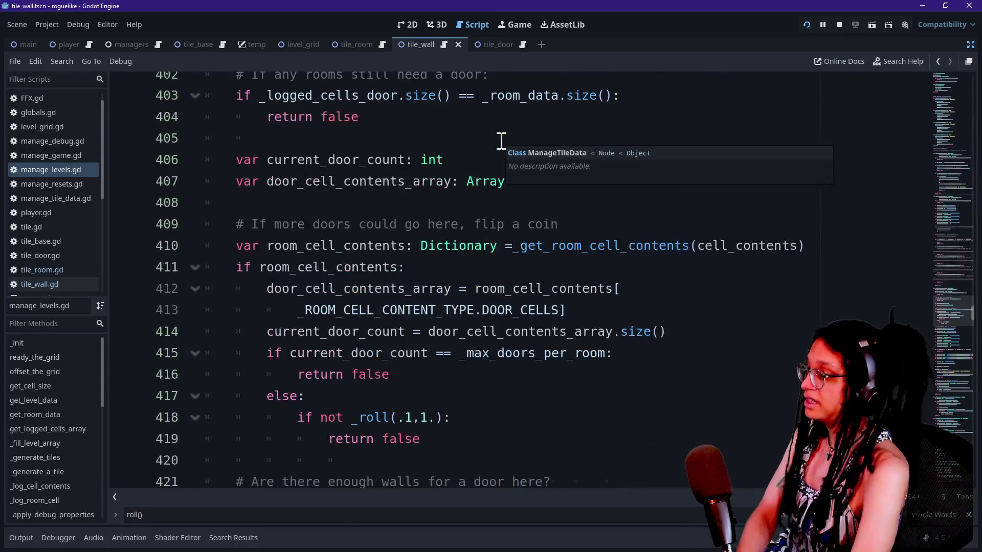
key("ctrl+f")
type("roll(")
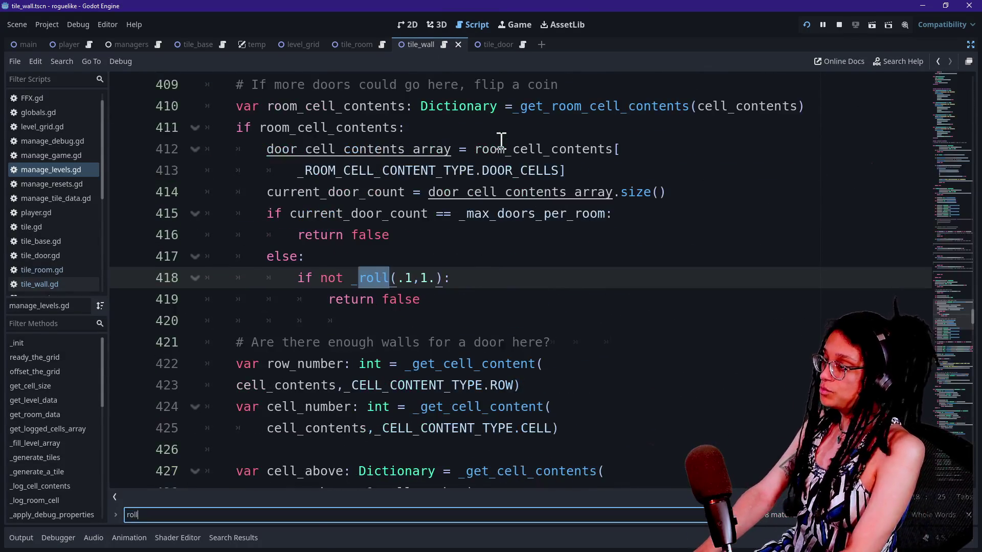
left_click(514, 292)
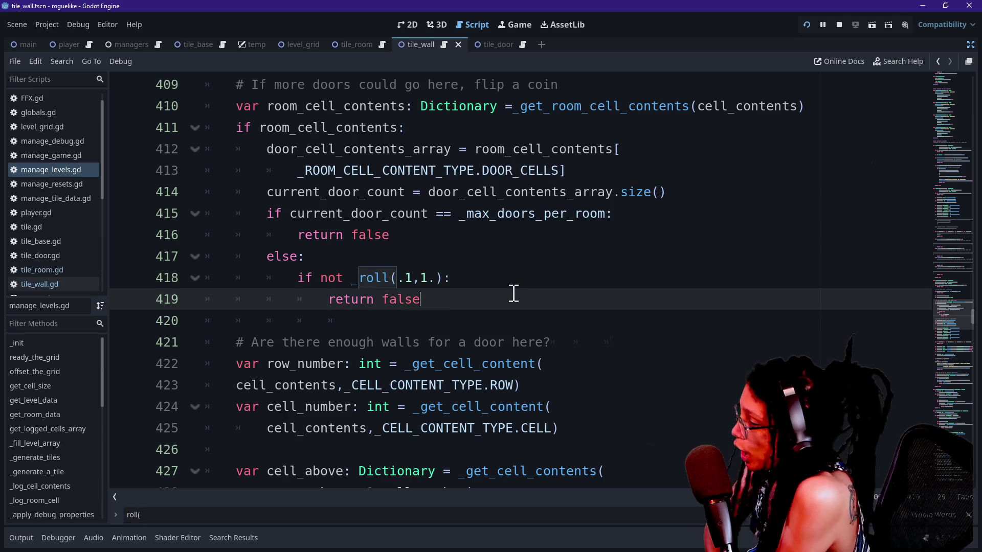
scroll(514, 293, "down", 2)
scroll(514, 293, "down", 8)
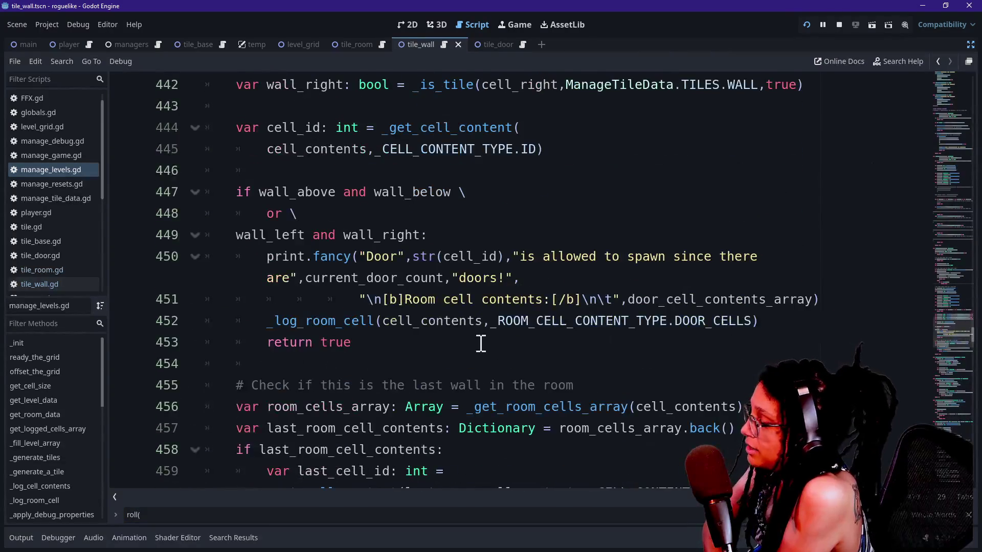
scroll(481, 344, "down", 4)
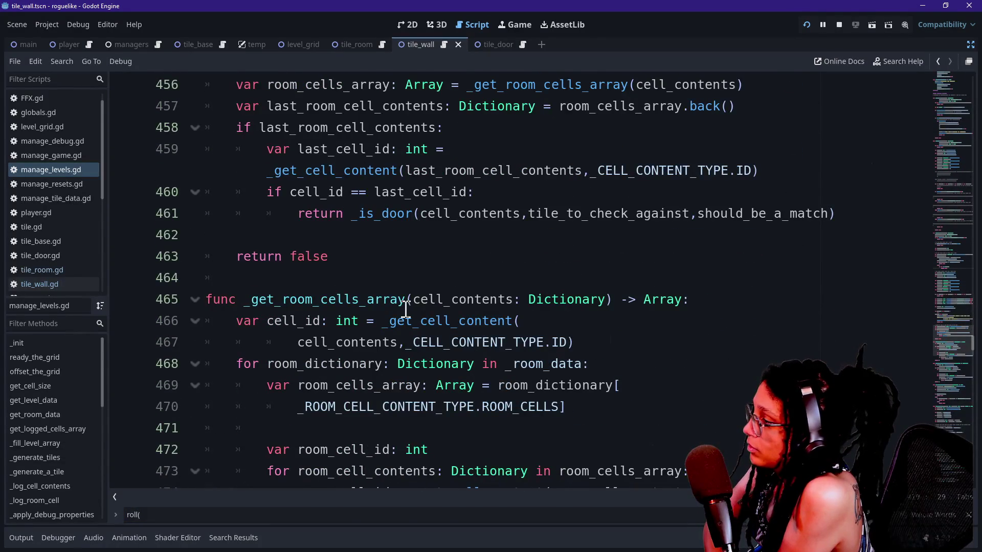
scroll(406, 309, "up", 1)
mouse_move(301, 279)
left_mouse_down()
mouse_move(423, 280)
mouse_move(405, 293)
left_mouse_up()
left_click(438, 280)
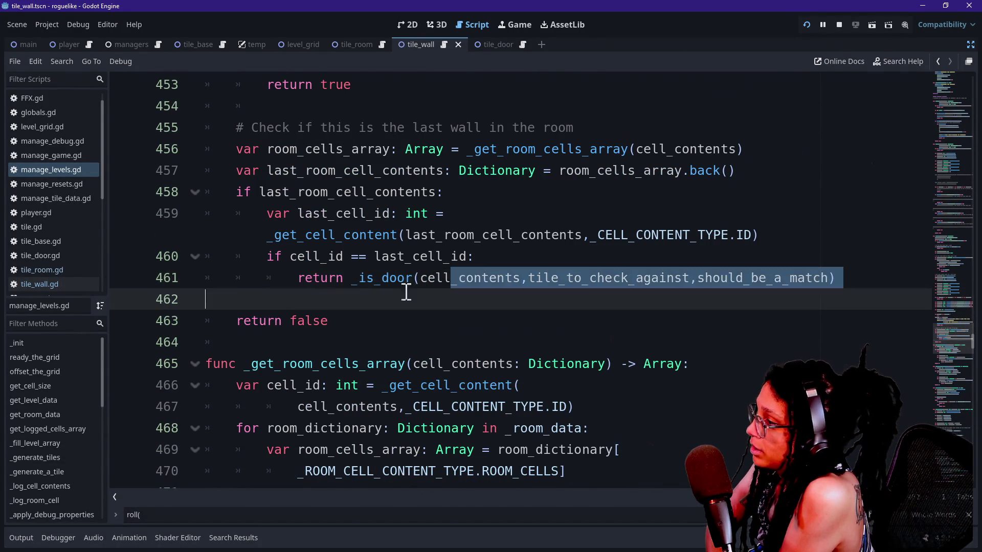
left_click(344, 279)
left_click(377, 278)
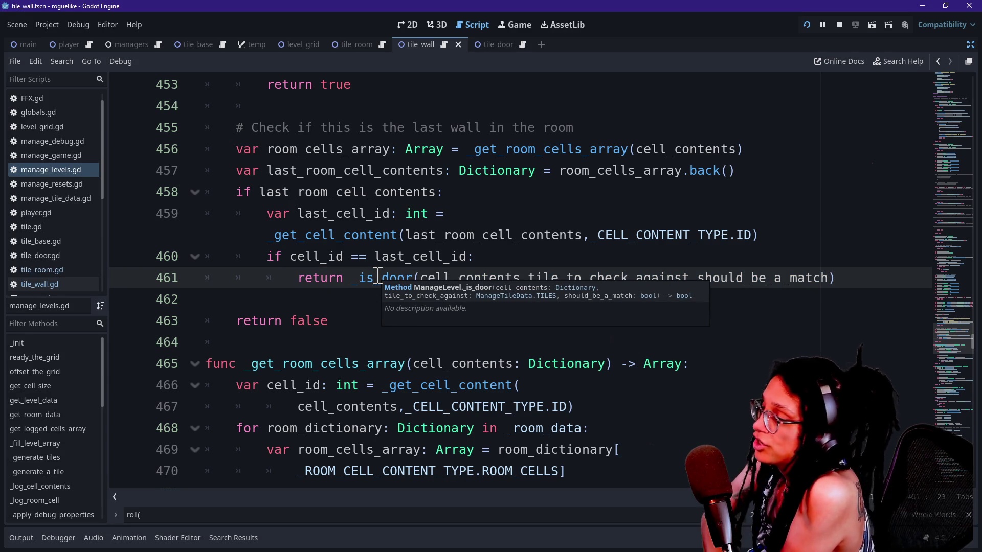
Browse the lines around the door-spawn return in the door check.
key("Up")
key("Up")
key("Up")
key("Up")
key("Up")
key("Up")
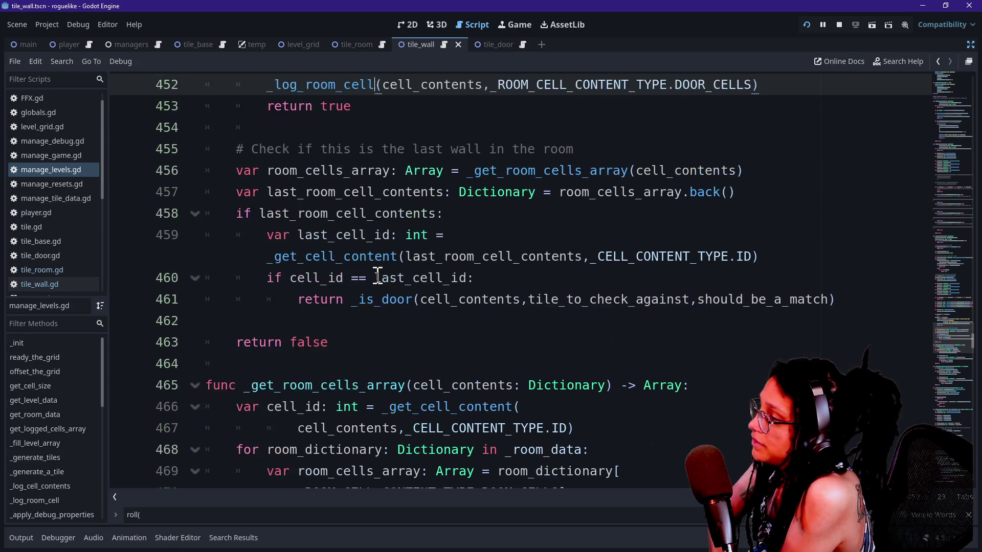
key("Down")
key("Down")
key("Down")
key("Up")
key("Up")
key("Up")
scroll(378, 277, "up", 1)
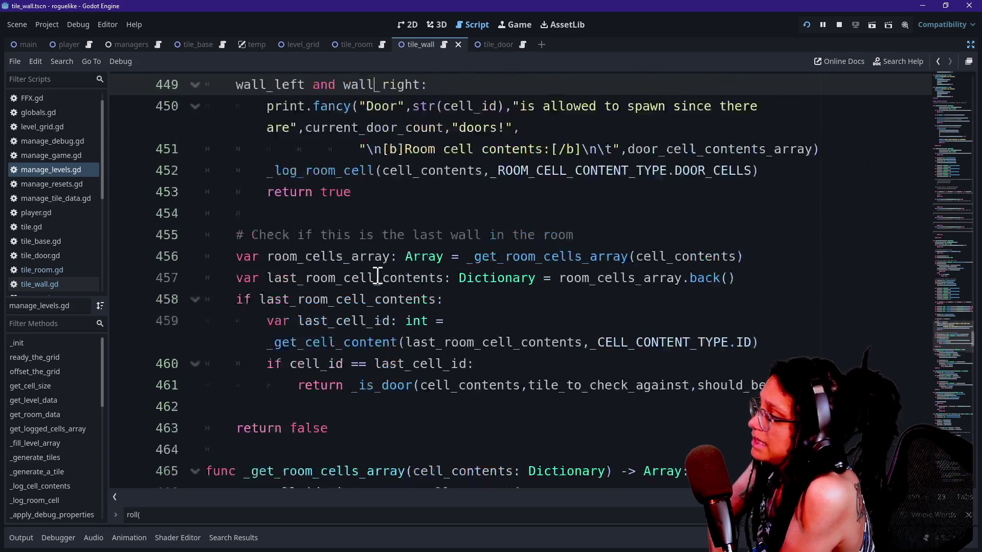
key("Up")
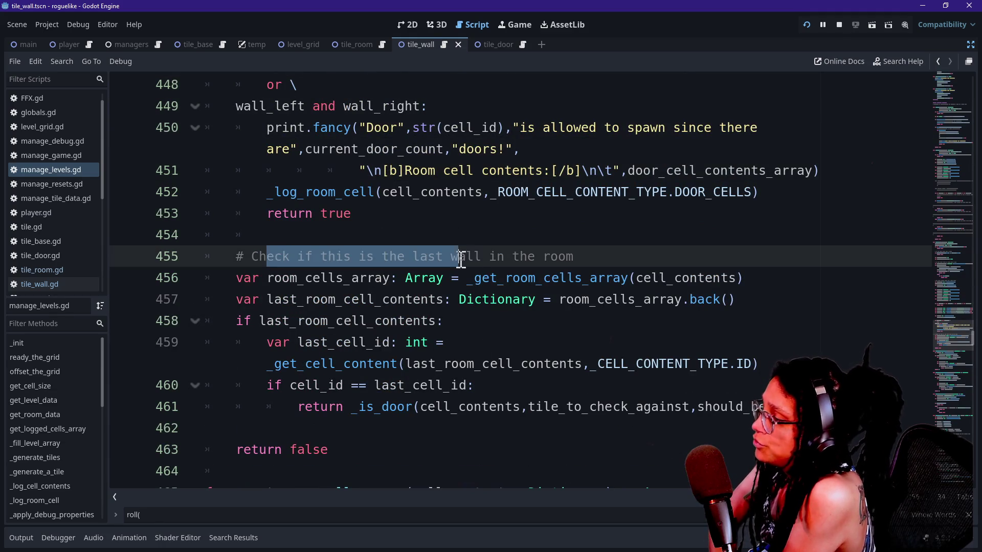
left_click(607, 258)
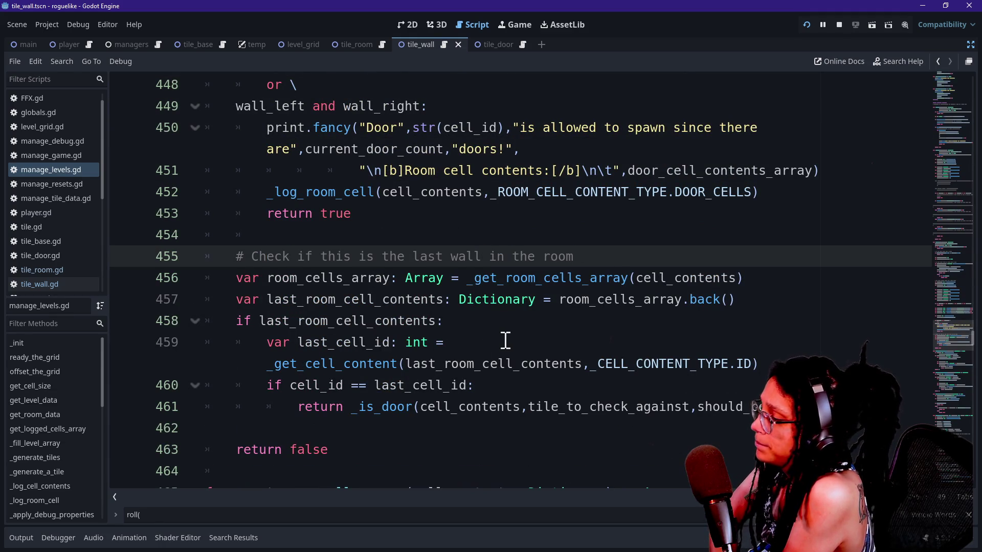
left_click(303, 427)
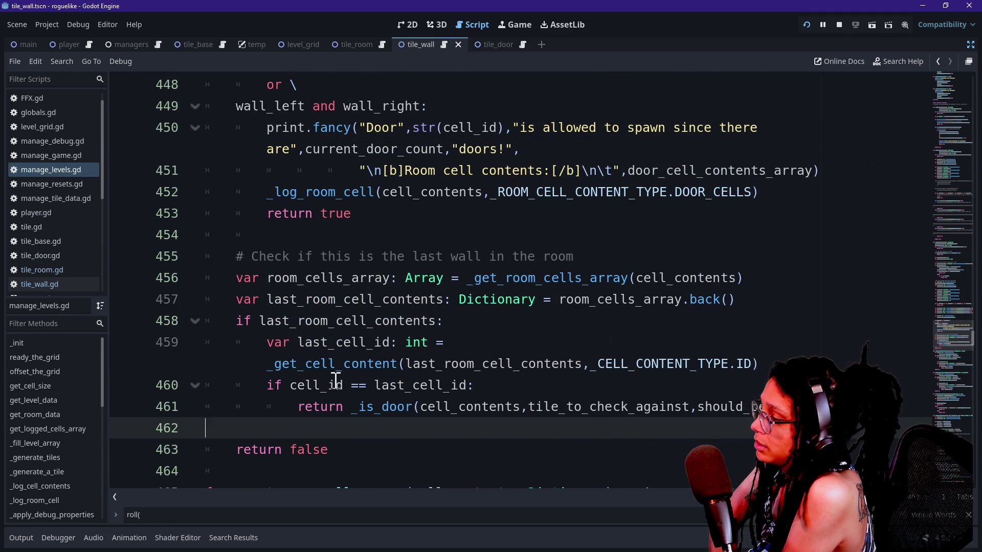
scroll(336, 381, "down", 1)
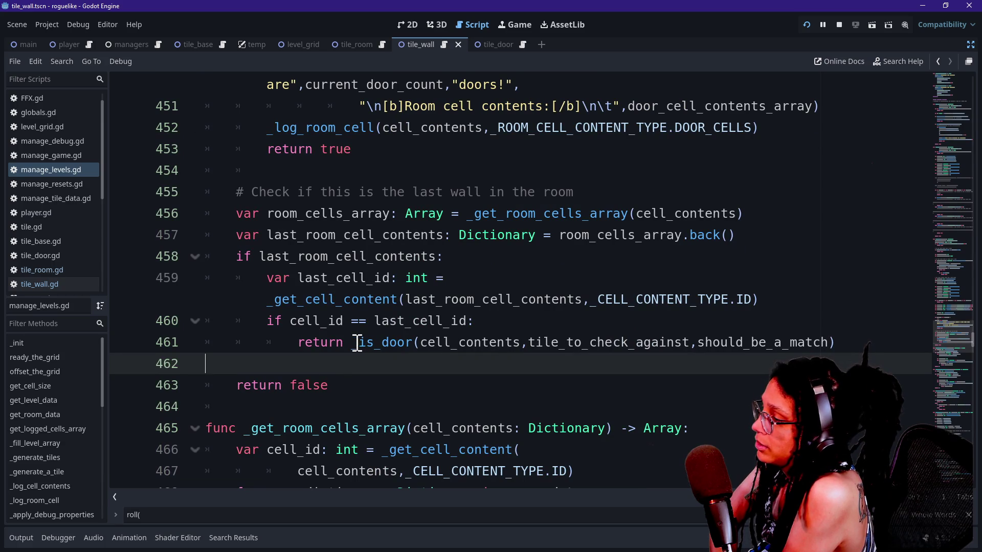
left_click_drag(349, 170, 377, 386)
scroll(378, 389, "up", 4)
scroll(378, 389, "up", 4)
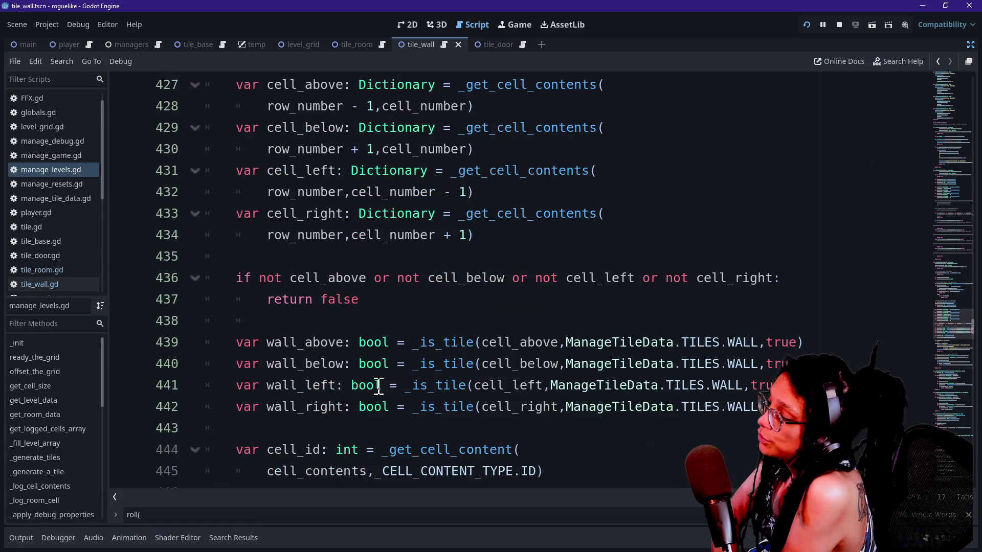
scroll(378, 386, "down", 5)
Delete the print.fancy("Door"…) statement from the wall-pair branch.
left_click(321, 359)
left_click(384, 337)
mouse_move(383, 338)
left_mouse_down()
mouse_move(237, 153)
mouse_move(259, 219)
left_mouse_up()
left_click(262, 215)
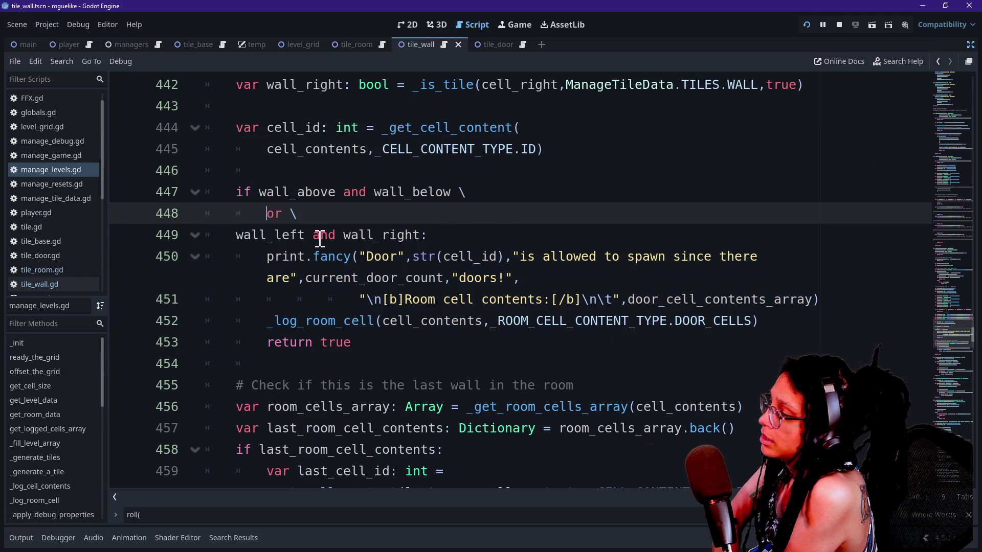
scroll(321, 238, "down", 5)
scroll(321, 238, "up", 5)
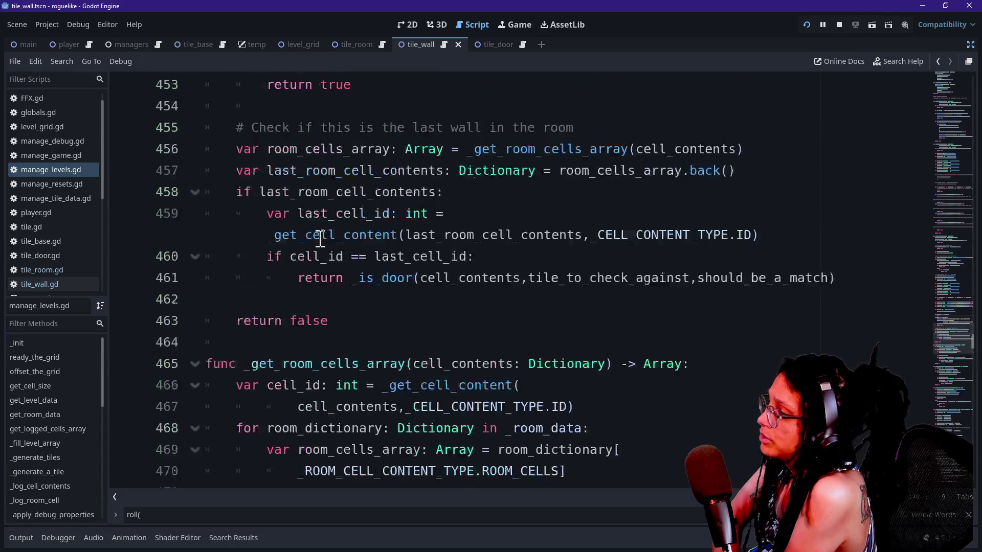
left_click(321, 236)
key("Up")
key("Up")
key("Up")
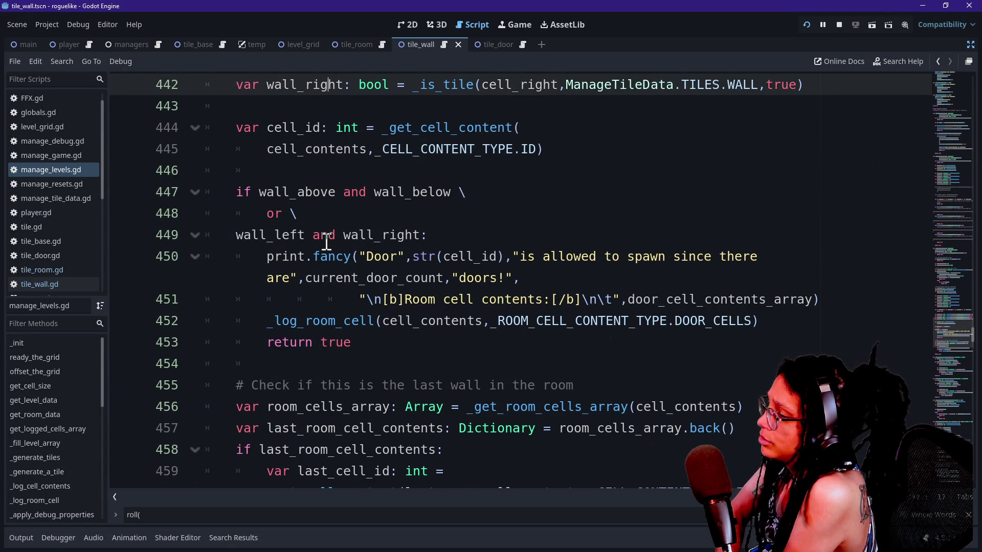
mouse_move(258, 258)
left_mouse_down()
mouse_move(680, 287)
mouse_move(193, 372)
mouse_move(221, 322)
left_mouse_up()
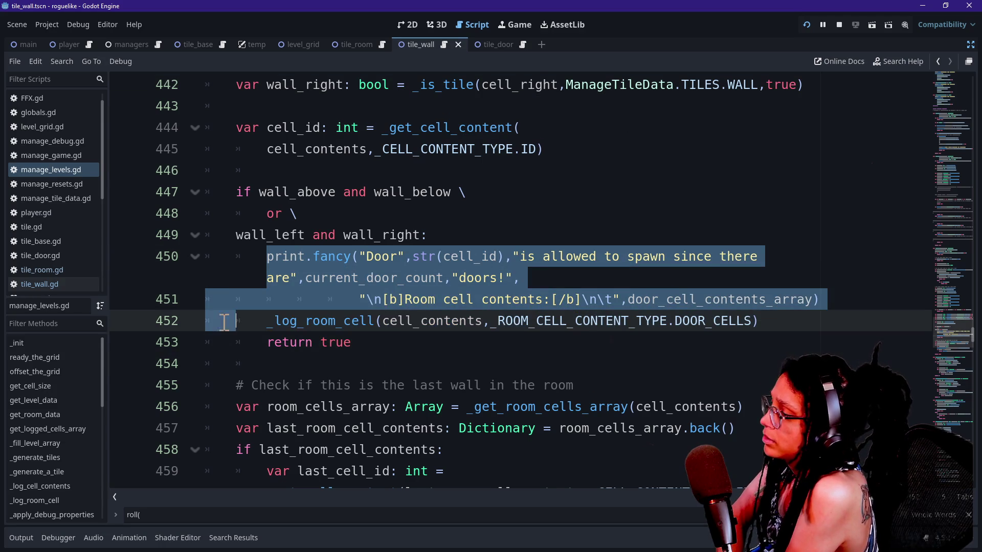
key("Delete")
Keep 'return false' on line 419 under 'if not _roll(.1,1.):' and check the generated room grid.
left_click(260, 324)
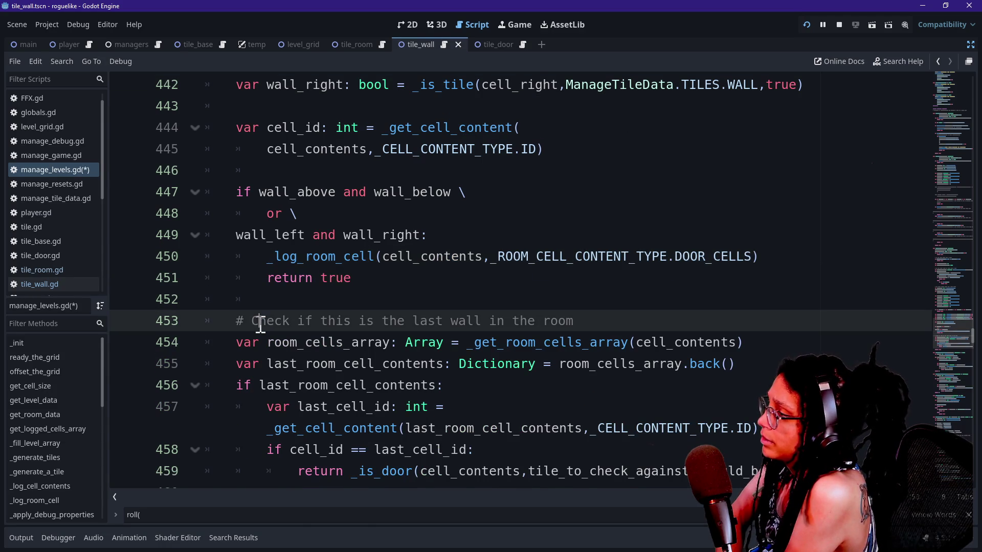
scroll(261, 325, "up", 10)
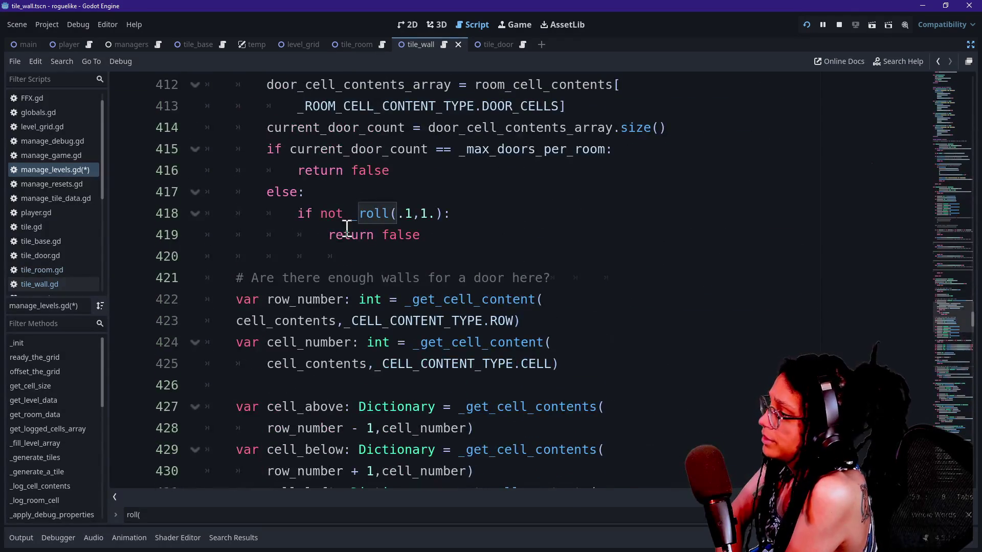
left_click(299, 214)
left_click_drag(300, 214, 437, 214)
left_click(432, 214)
mouse_move(301, 211)
left_mouse_down()
mouse_move(458, 209)
mouse_move(427, 209)
left_mouse_up()
left_click(429, 210)
left_click(374, 237)
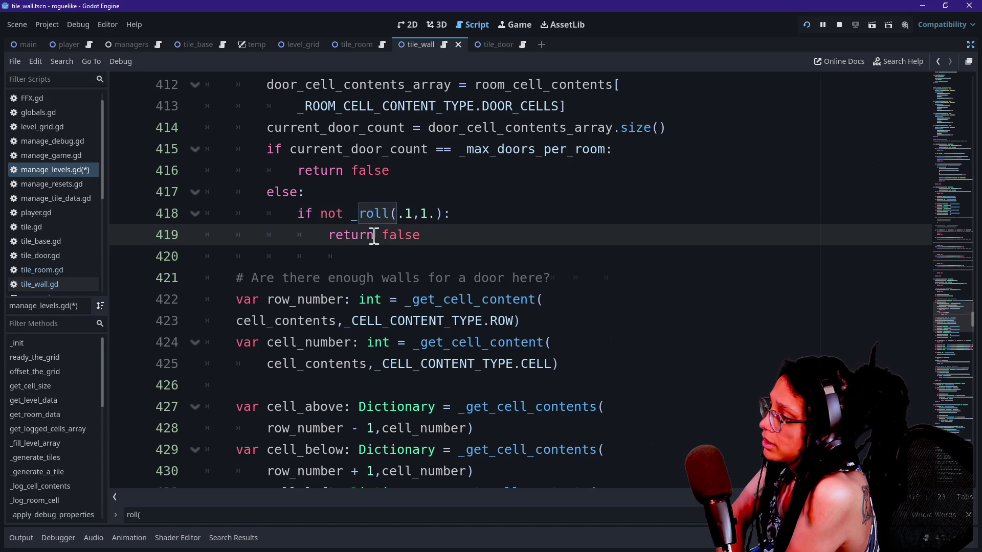
scroll(420, 234, "up", 2)
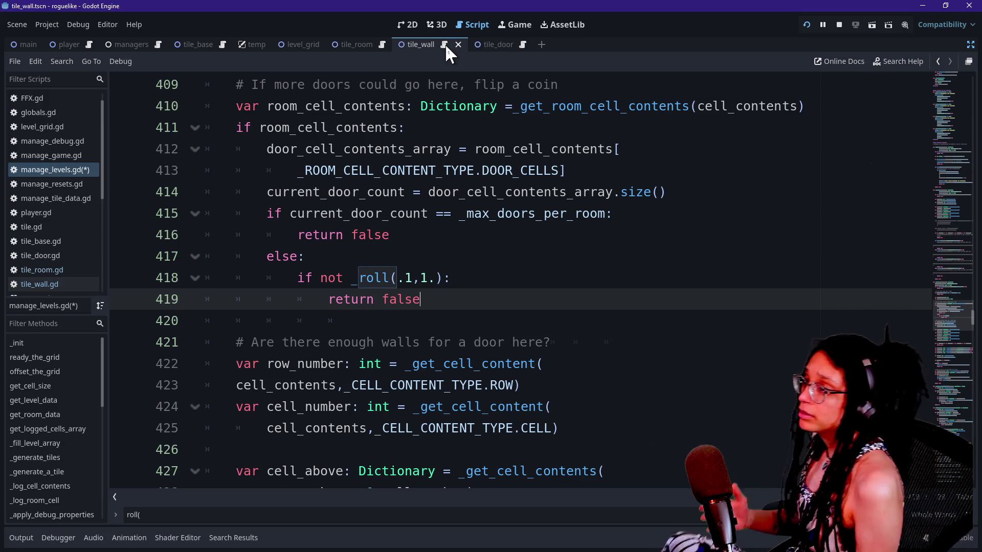
left_click(529, 27)
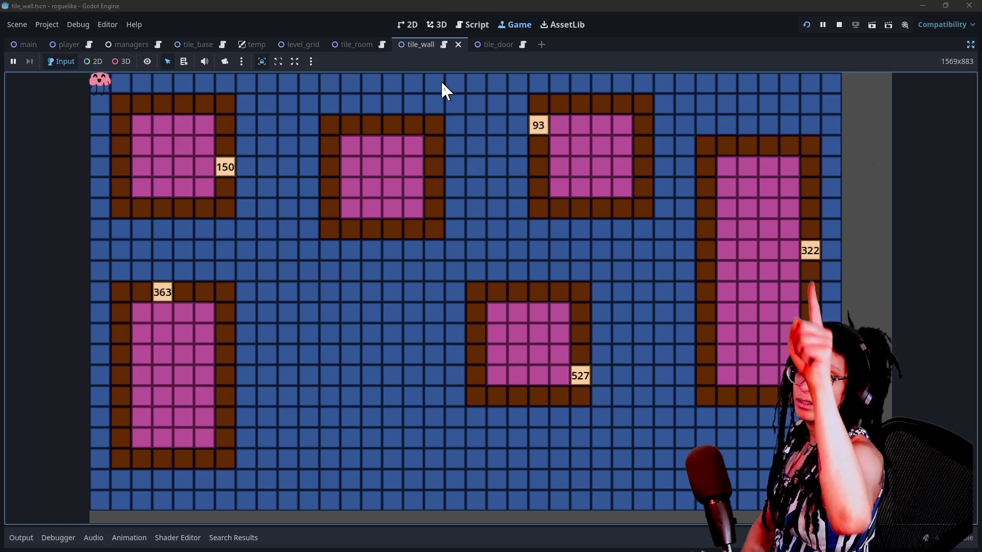
left_click(473, 24)
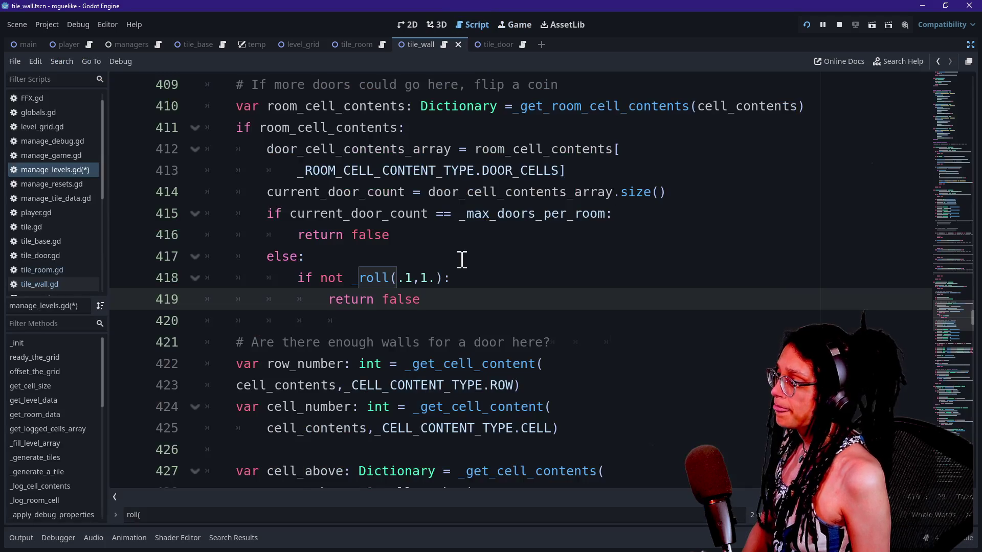
scroll(462, 259, "down", 2)
scroll(397, 259, "down", 5)
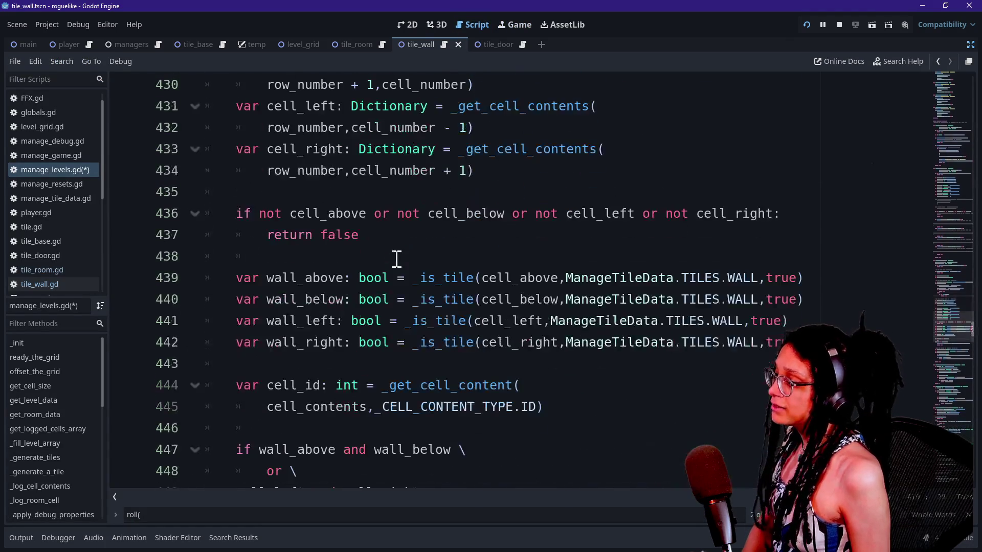
scroll(328, 253, "up", 6)
left_click_drag(299, 214, 450, 215)
left_click(394, 243)
scroll(395, 242, "down", 6)
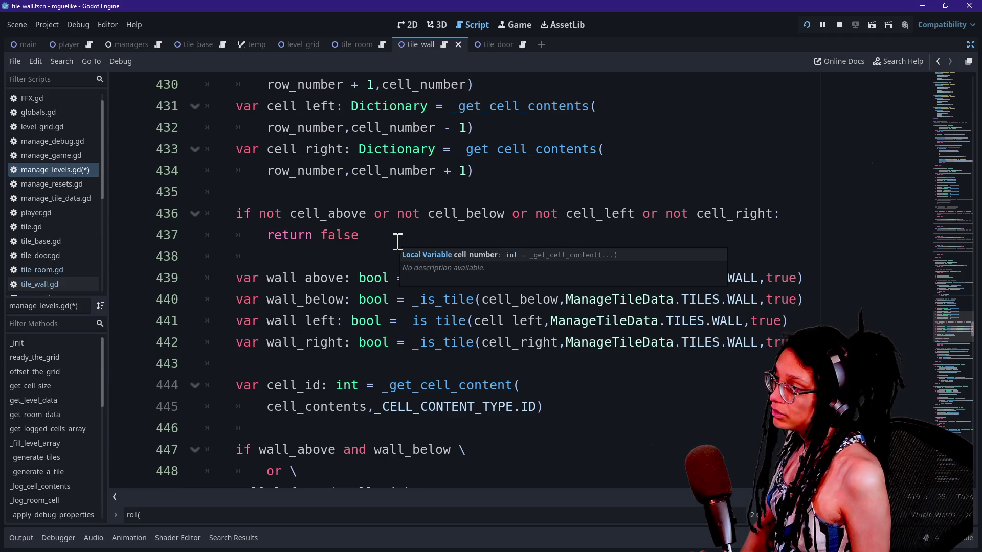
left_click(409, 406)
scroll(405, 404, "down", 2)
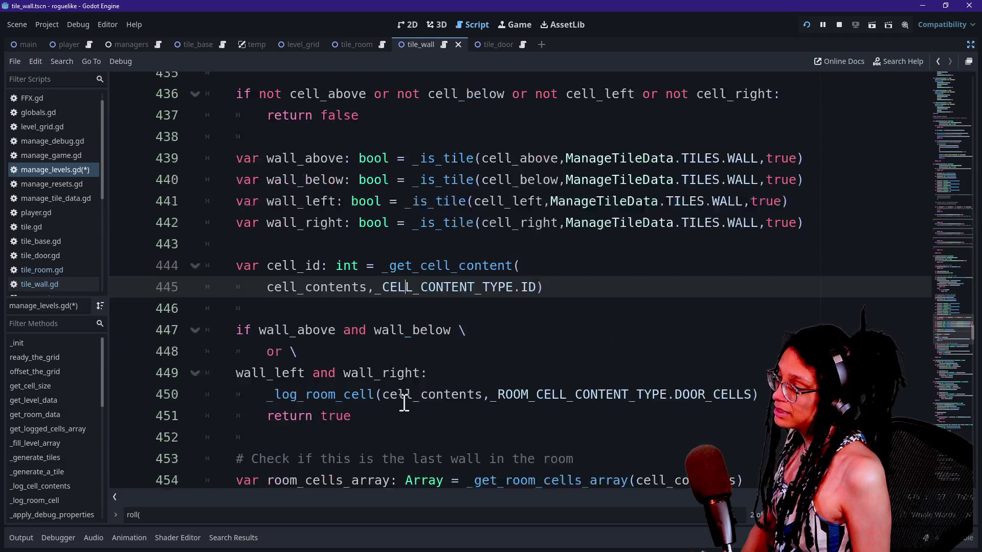
scroll(404, 403, "down", 2)
left_click_drag(257, 254, 411, 255)
left_click(434, 256)
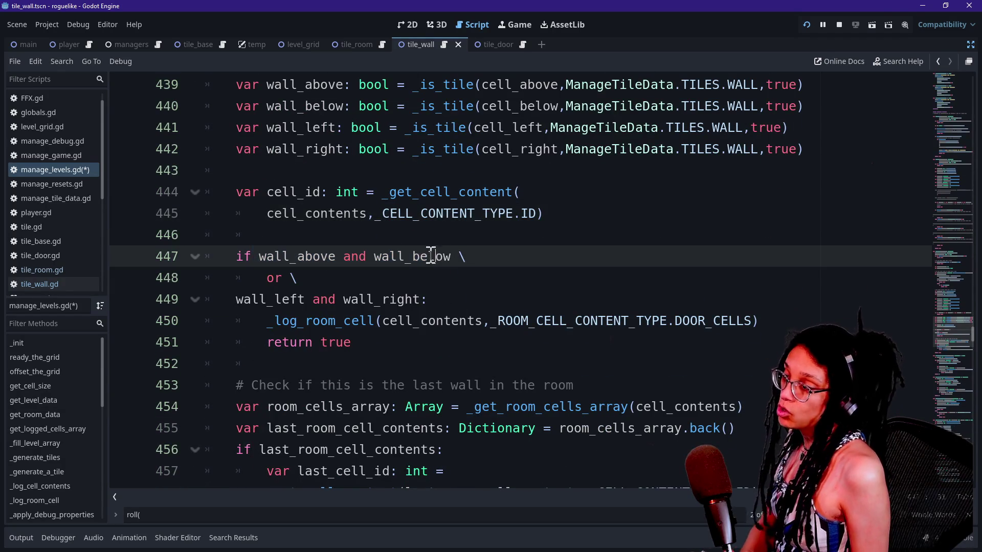
left_click(245, 300)
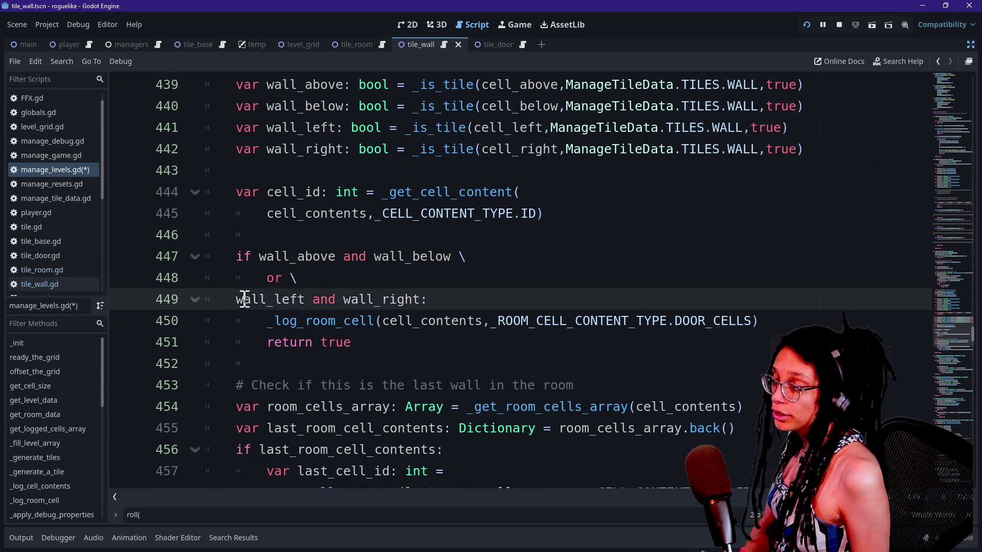
left_click_drag(352, 342, 264, 339)
left_click(313, 331)
left_click_drag(353, 342, 229, 339)
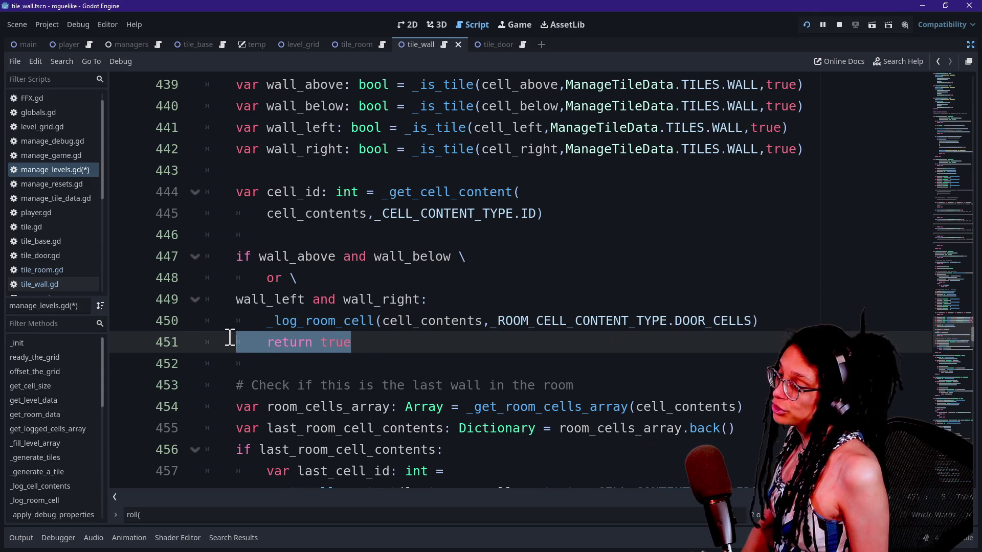
left_click(284, 331)
mouse_move(284, 331)
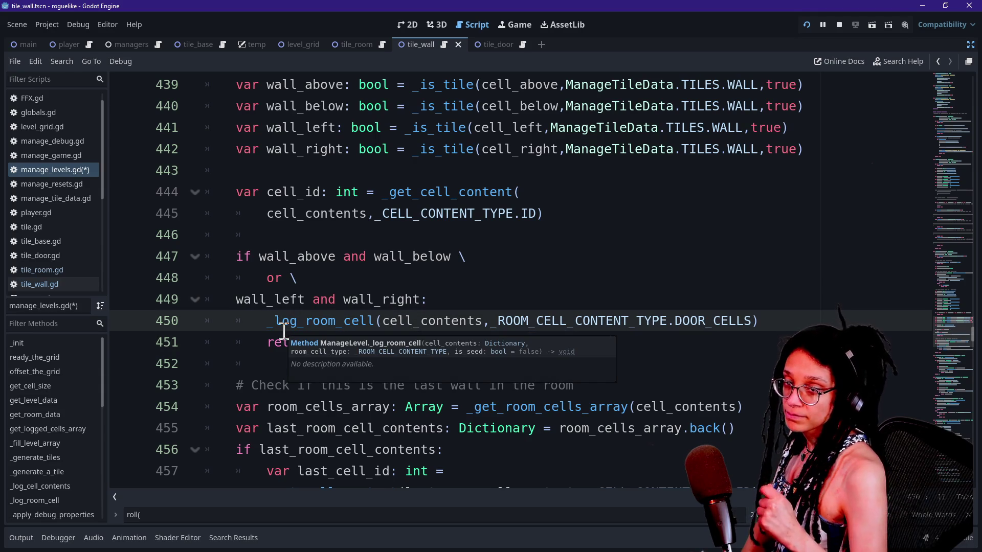
left_click_drag(259, 342, 400, 347)
left_click(391, 343)
scroll(391, 342, "down", 3)
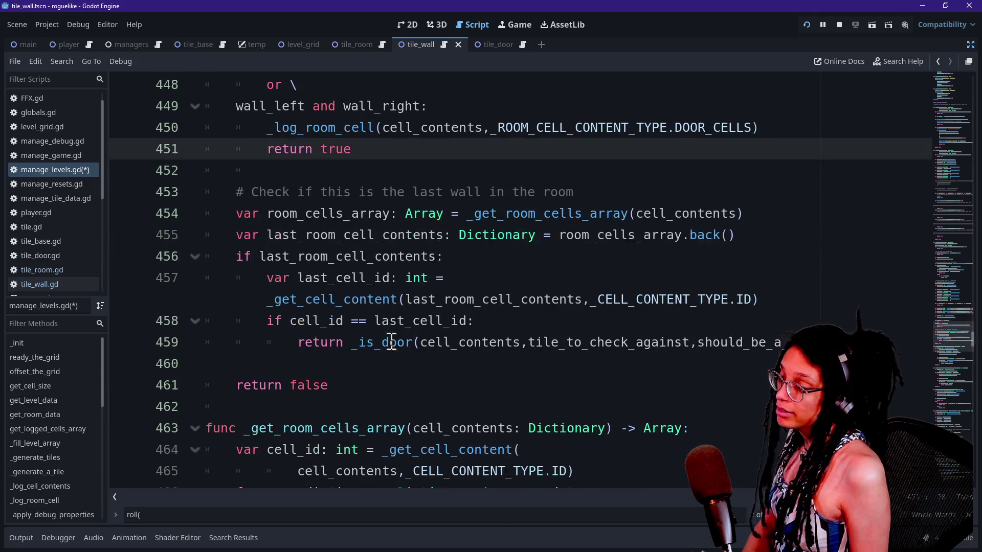
left_click_drag(243, 195, 355, 389)
left_click(355, 388)
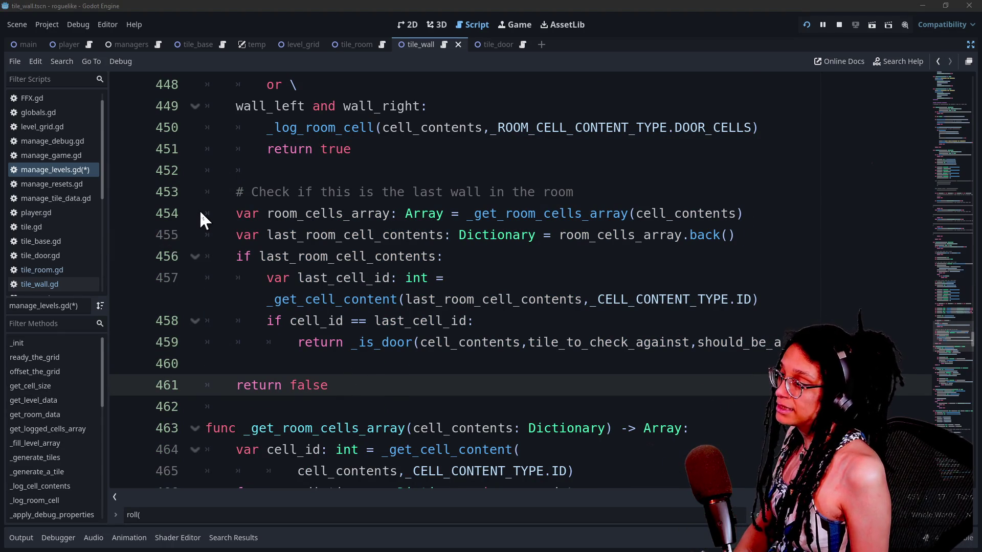
left_click(244, 213)
mouse_move(244, 213)
left_mouse_down()
mouse_move(761, 213)
mouse_move(260, 196)
mouse_move(259, 212)
left_mouse_up()
left_click(761, 212)
left_click(237, 212)
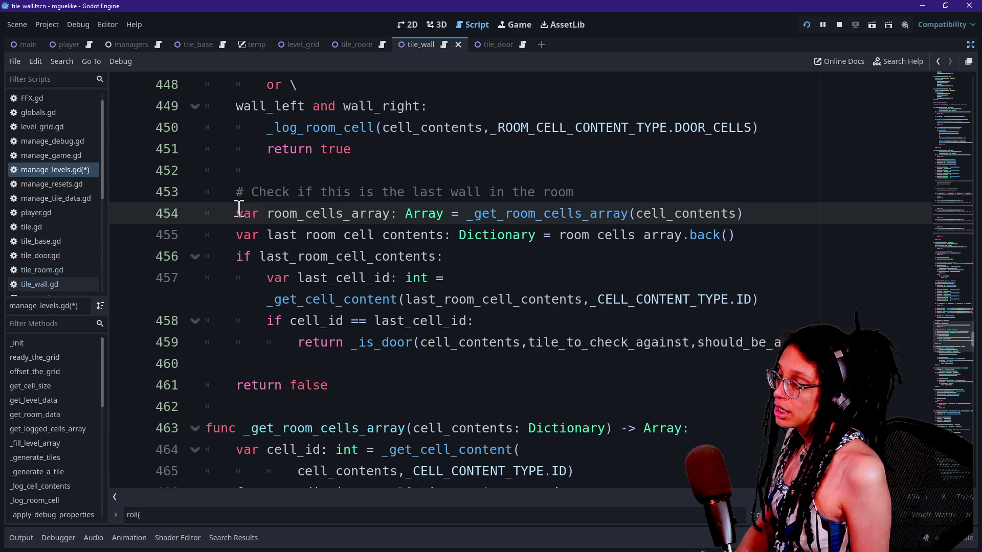
key("ctrl+Right")
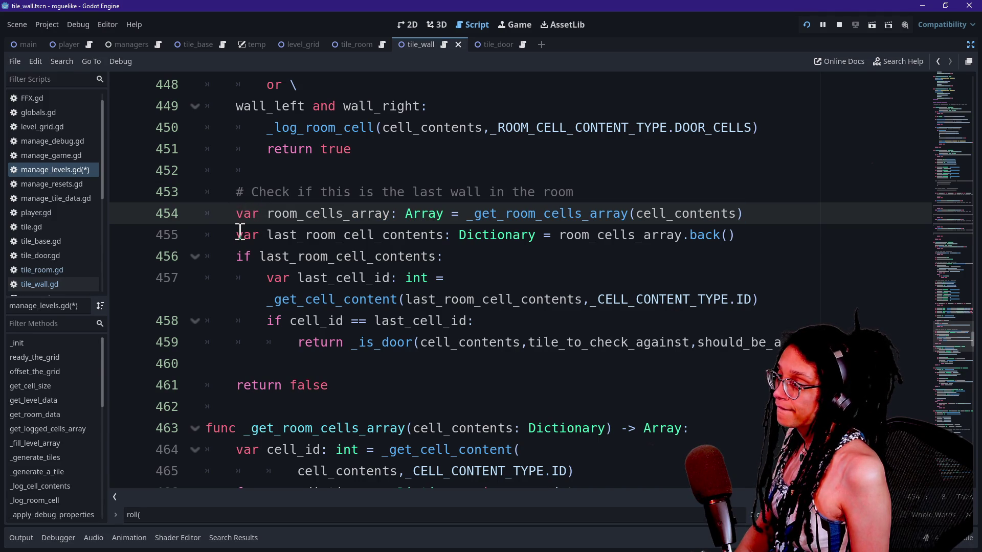
left_click_drag(241, 234, 800, 233)
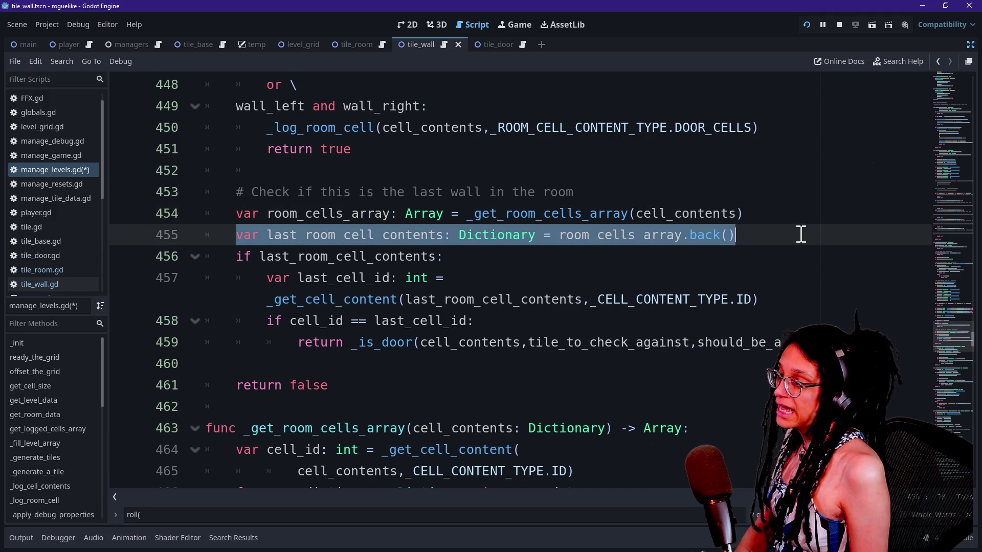
left_click(756, 241)
left_click_drag(236, 235, 688, 235)
left_click(681, 236)
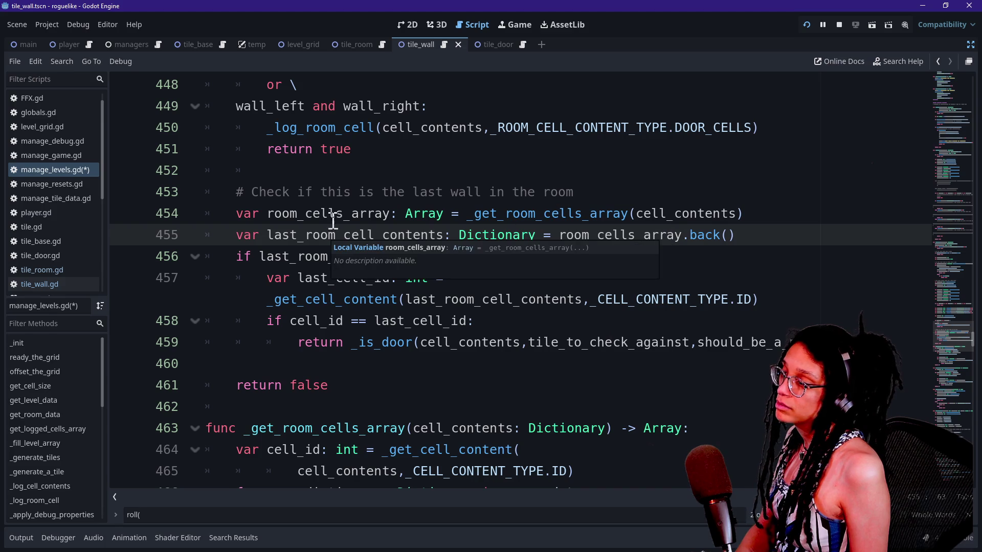
mouse_move(284, 227)
left_mouse_down()
mouse_move(609, 232)
mouse_move(753, 246)
left_mouse_up()
left_click(754, 247)
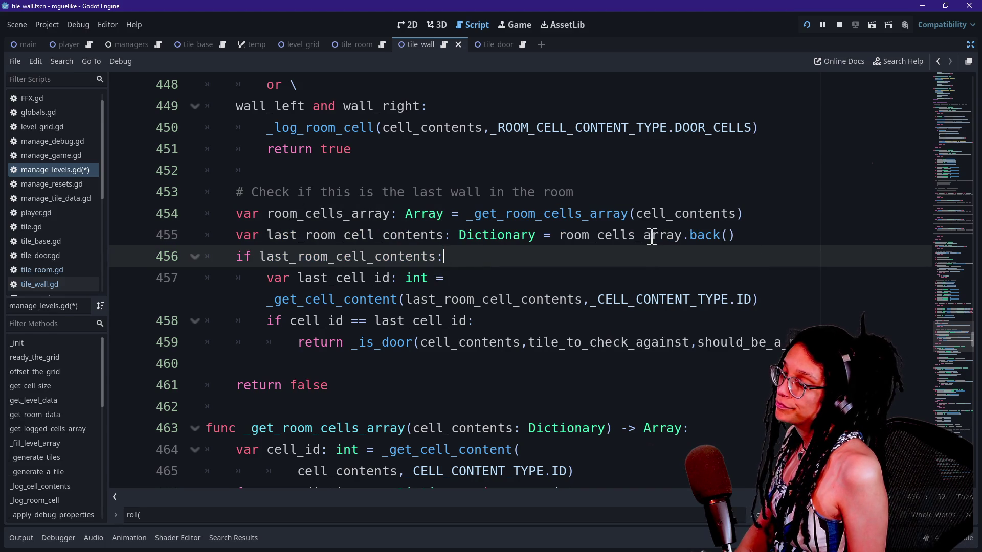
left_click(286, 235)
left_click(510, 249)
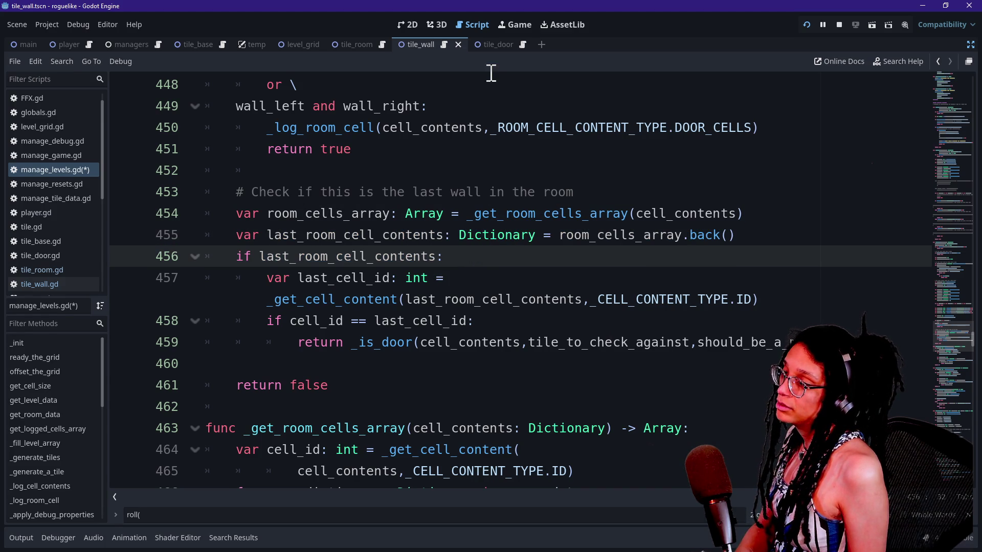
Glance at the running game, then inspect the room_cells_array.back() lookup on line 455.
left_click(512, 25)
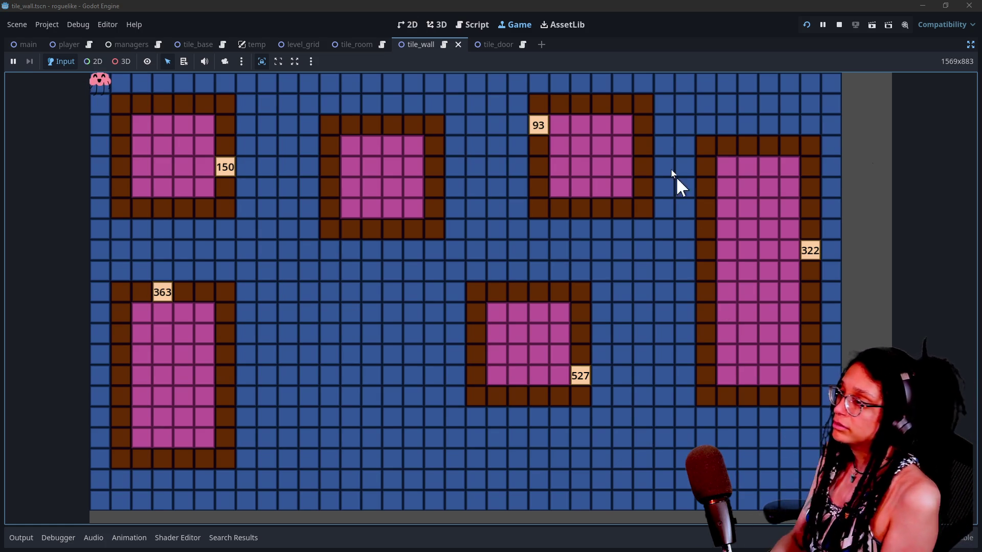
left_click(482, 24)
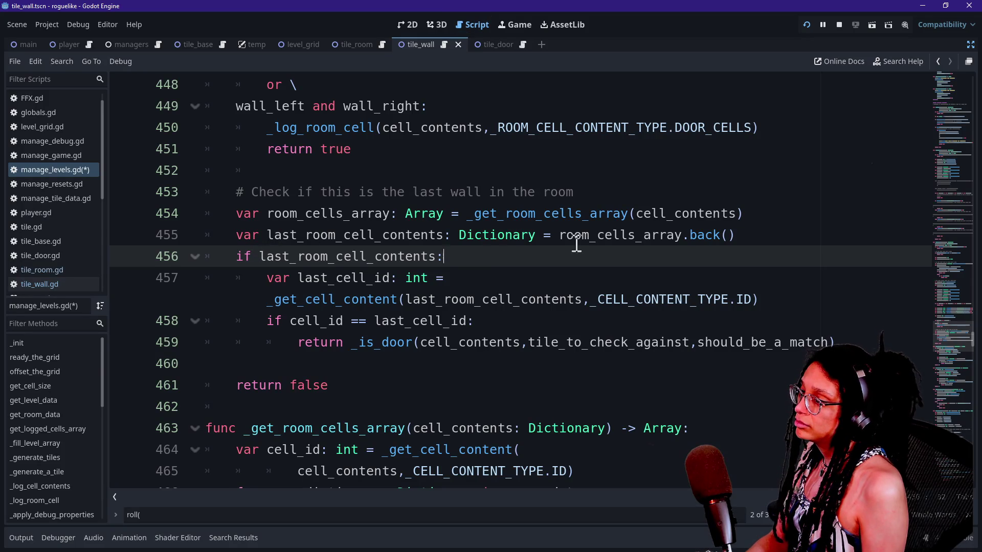
left_click_drag(565, 235, 848, 232)
left_click(725, 235)
left_click(755, 235)
left_click_drag(557, 234, 629, 235)
left_click(684, 235)
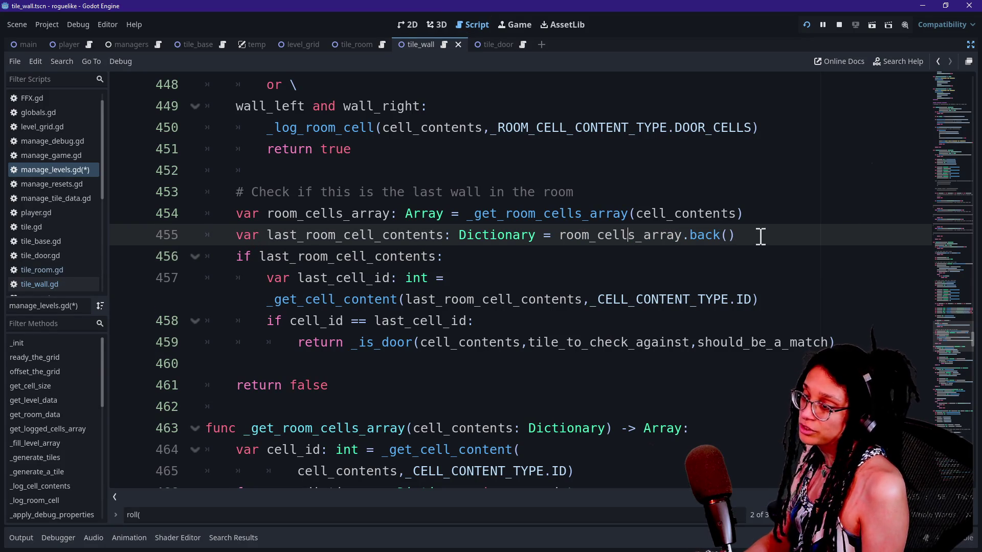
left_click_drag(756, 235, 756, 216)
double_click(351, 235)
left_click(605, 235)
left_click_drag(240, 265, 436, 260)
left_click(436, 260)
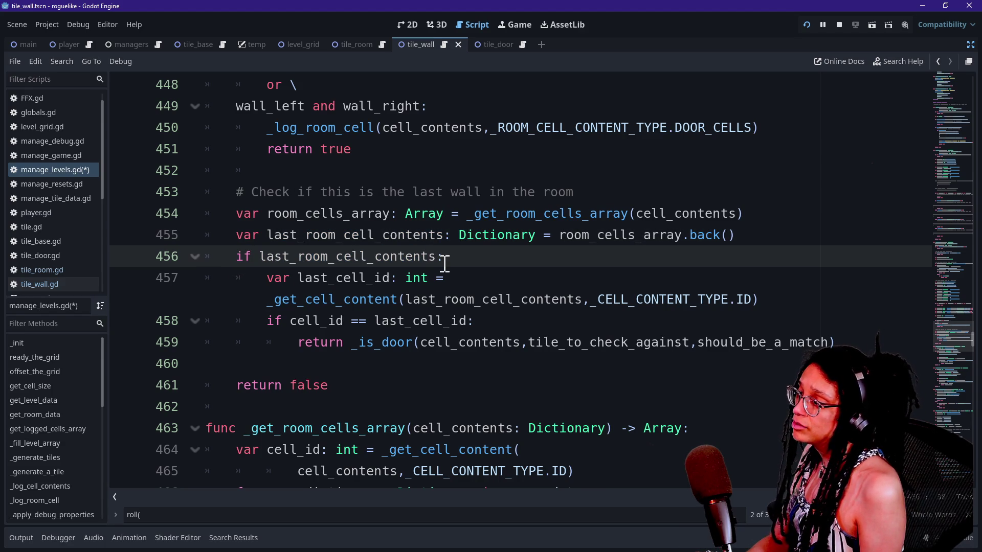
Examine the 'if last_room_cell_contents:' condition and the cell_id check beneath it.
left_click(248, 293)
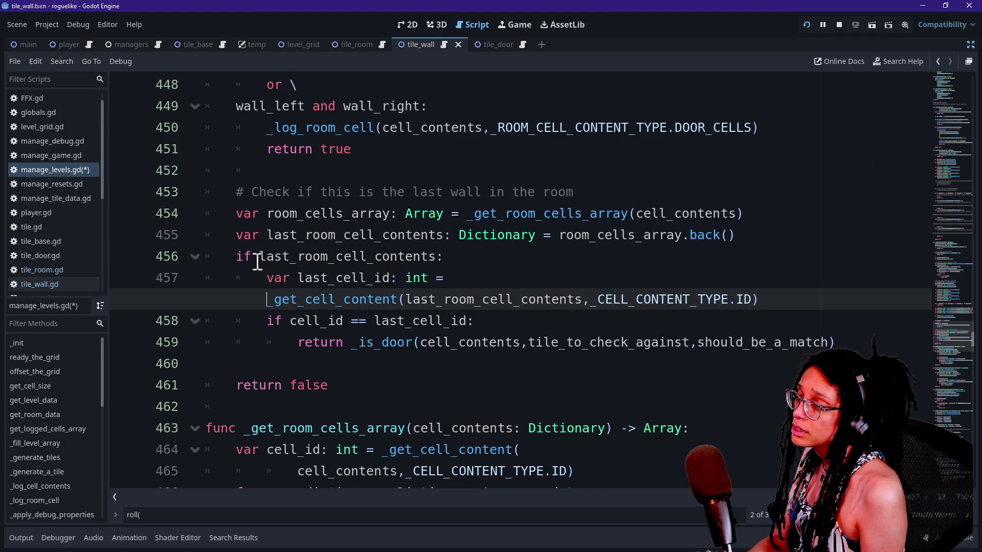
left_click_drag(236, 258, 386, 257)
left_click(417, 257)
left_click_drag(281, 279, 244, 276)
left_click(225, 270)
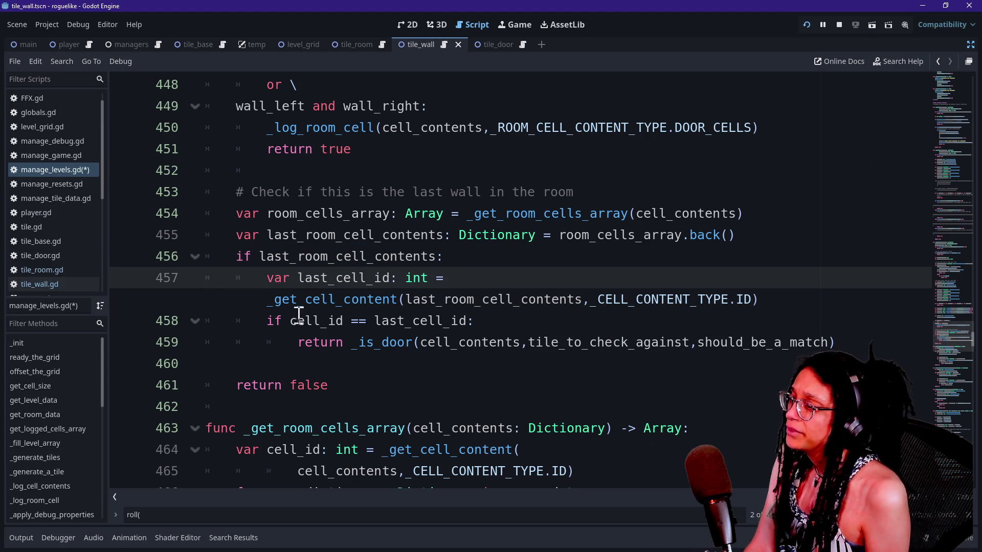
left_click(283, 281)
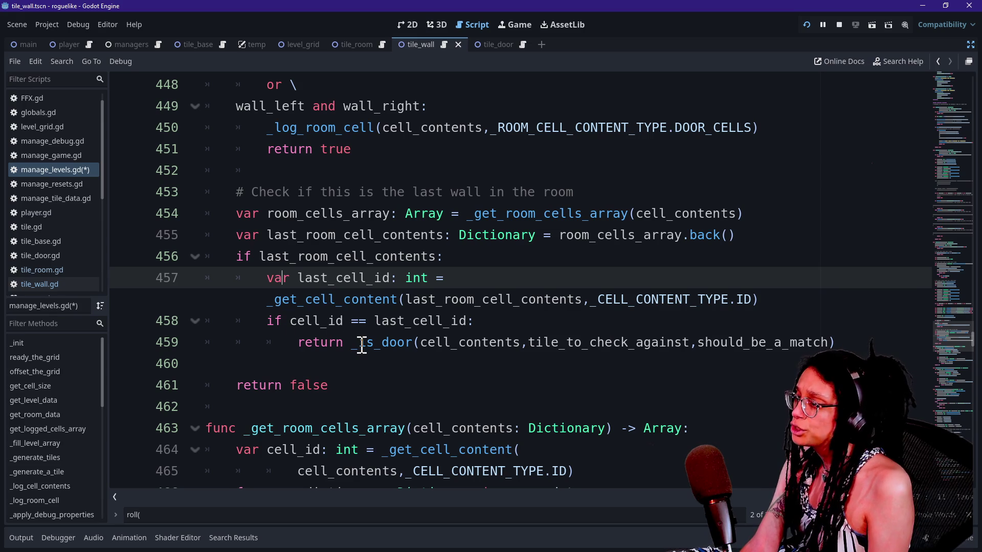
left_click_drag(255, 321, 345, 318)
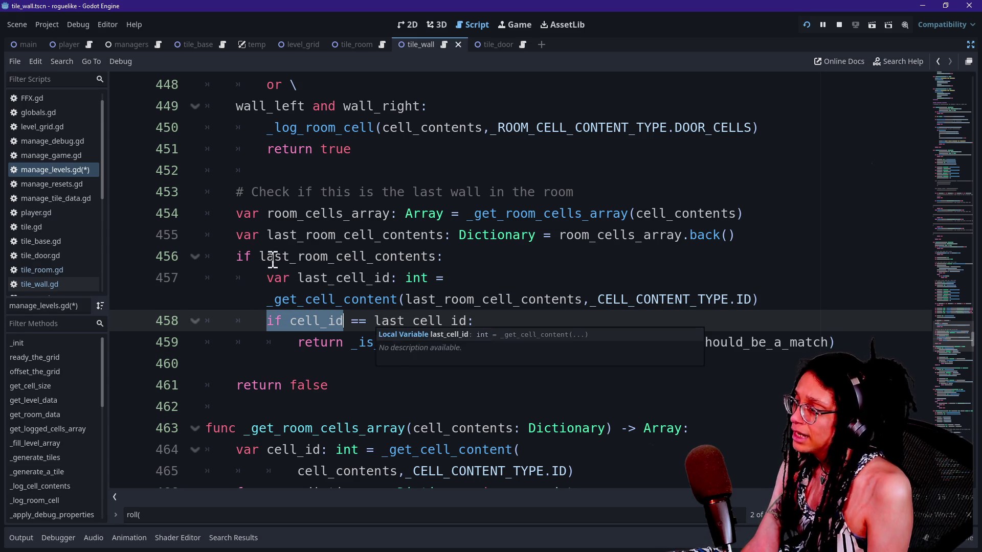
left_click(311, 256)
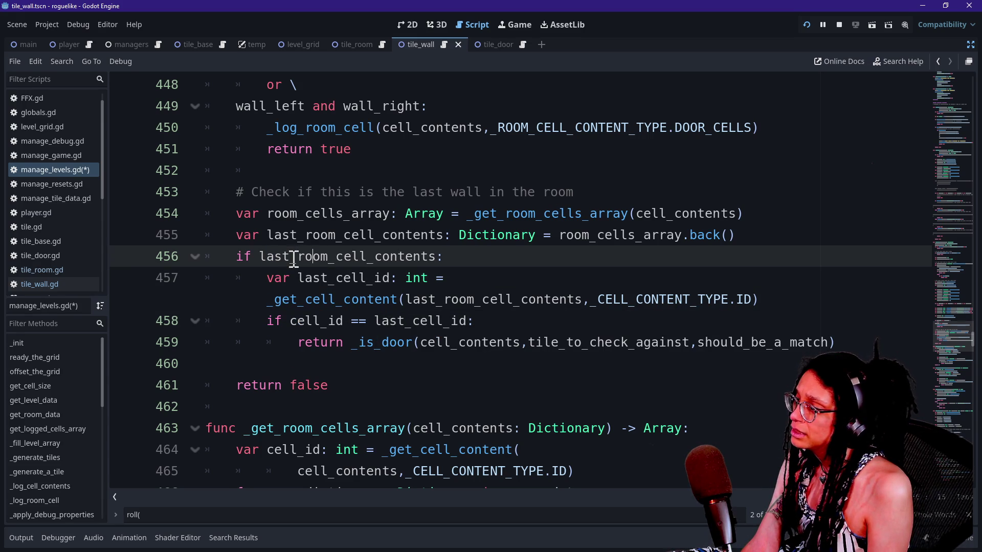
Select the last-wall check lines down to the return false on line 461.
left_click_drag(251, 405, 290, 386)
left_click(297, 385)
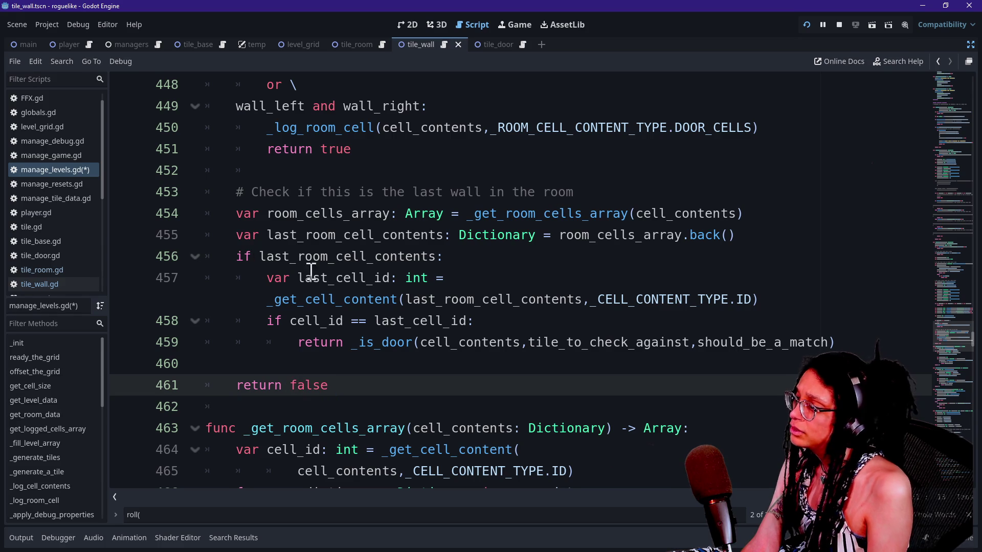
mouse_move(251, 256)
left_mouse_down()
mouse_move(436, 254)
mouse_move(205, 256)
left_mouse_up()
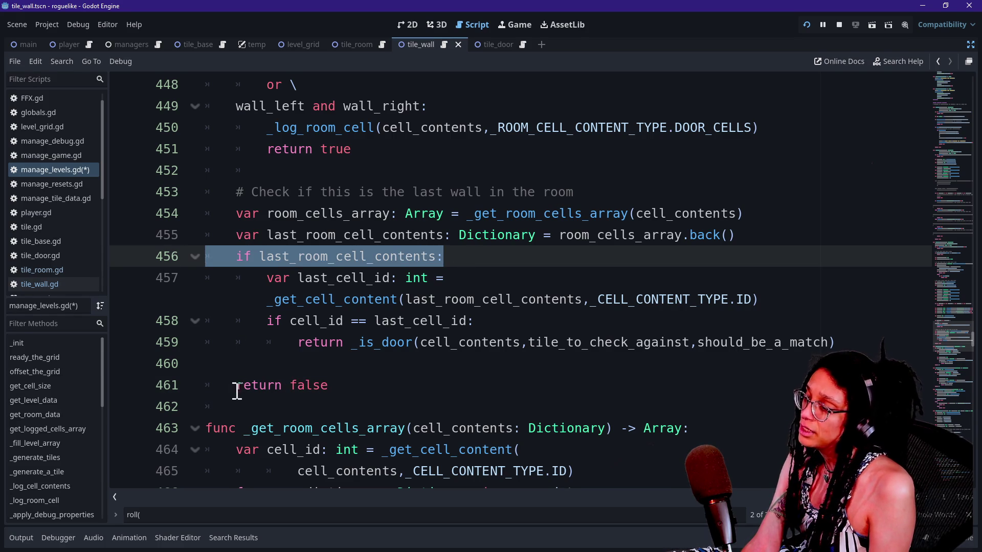
left_click_drag(237, 392, 390, 377)
left_click_drag(237, 256, 350, 320)
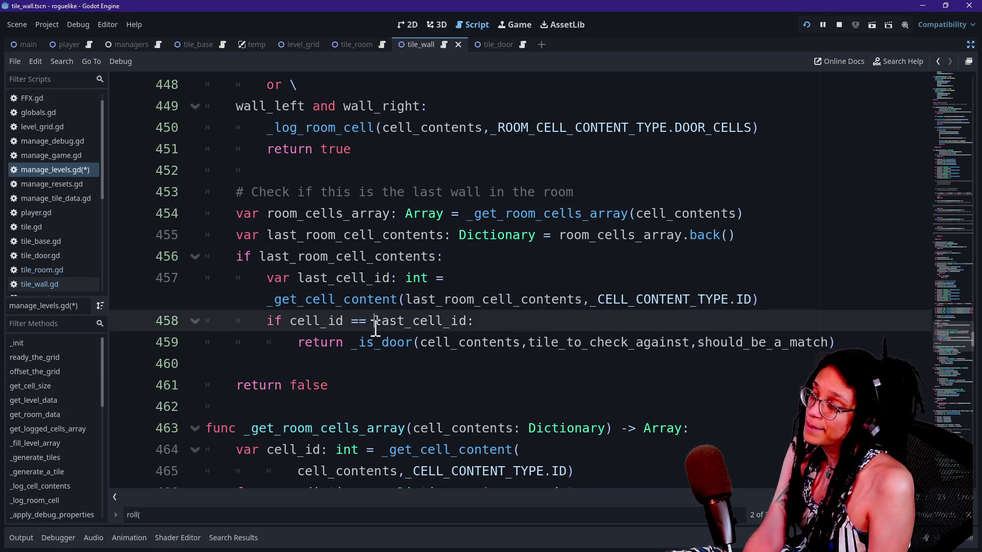
left_click(460, 254)
Add an else branch after the return line with a print.fancy call using FFX.HIGHLIGHT.
left_click(870, 342)
key("Return")
type("se:")
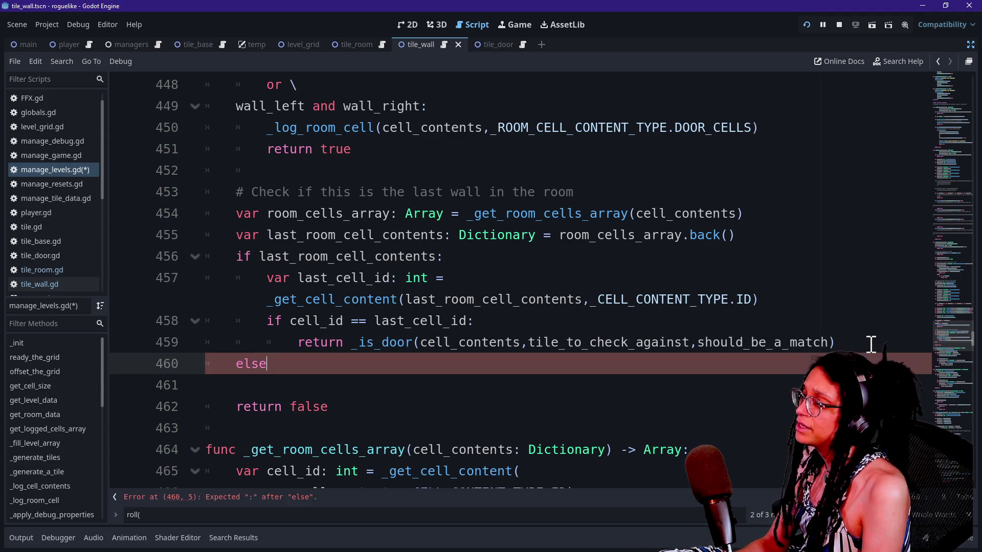
key("Return")
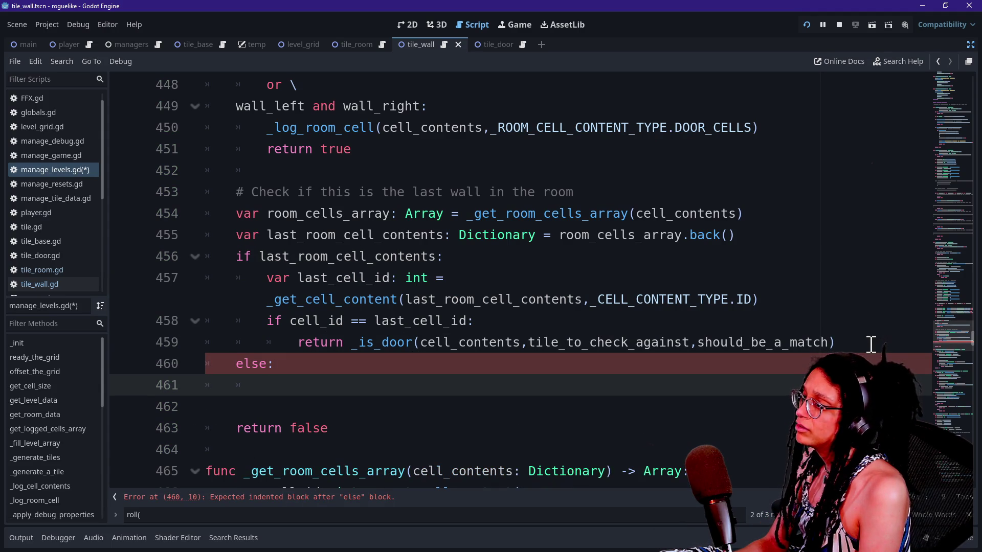
type("print.fancy(\"")
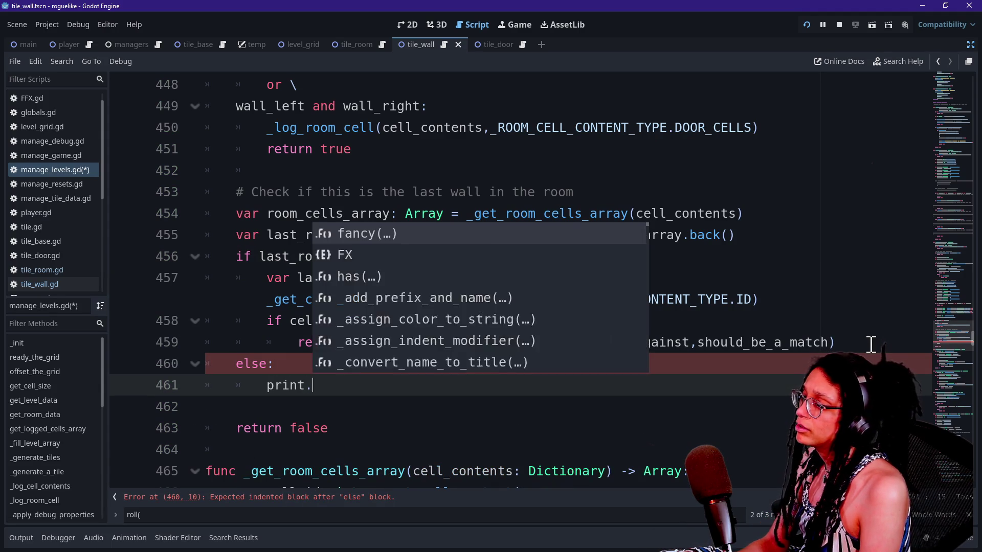
key("BackSpace")
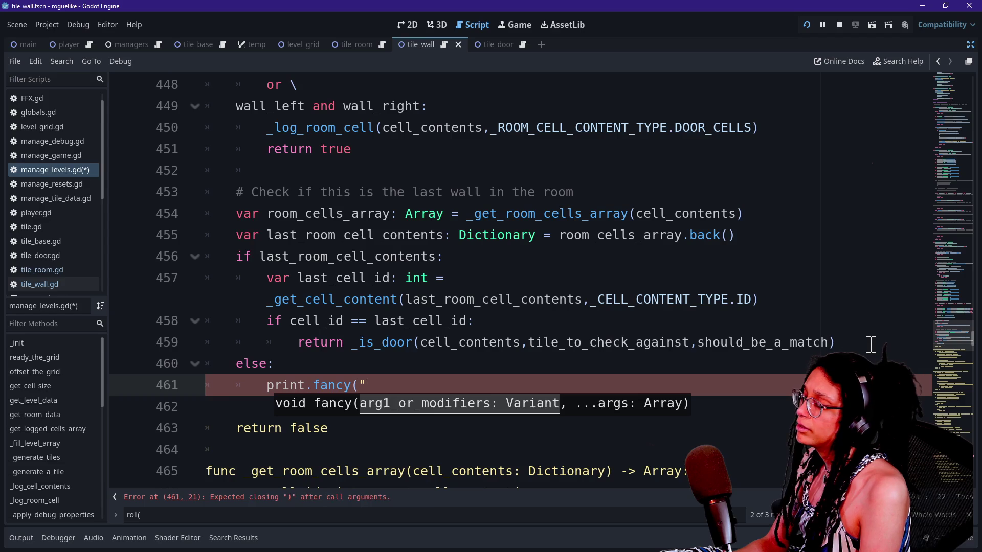
key("BackSpace")
type("0-")
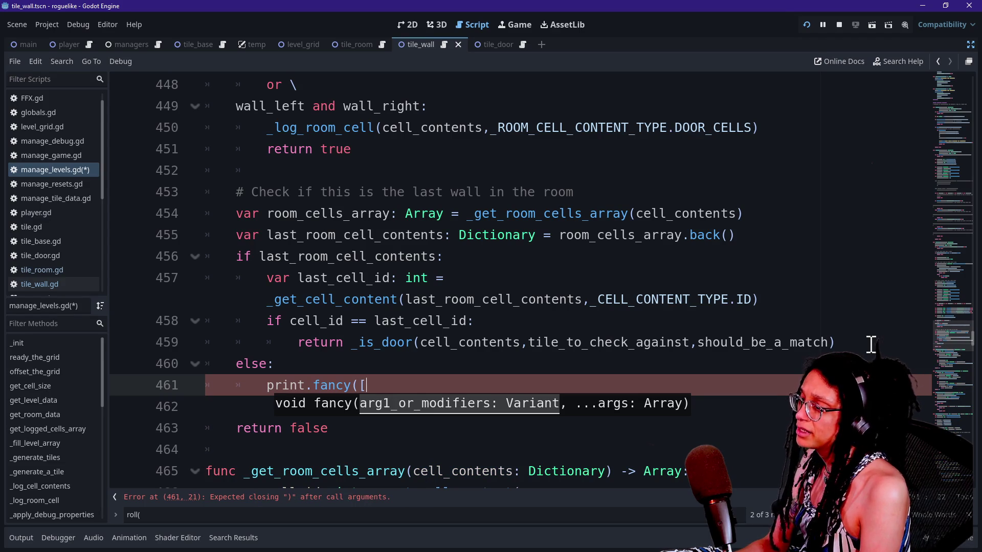
key("BackSpace")
key("BackSpace")
key("BackSpace")
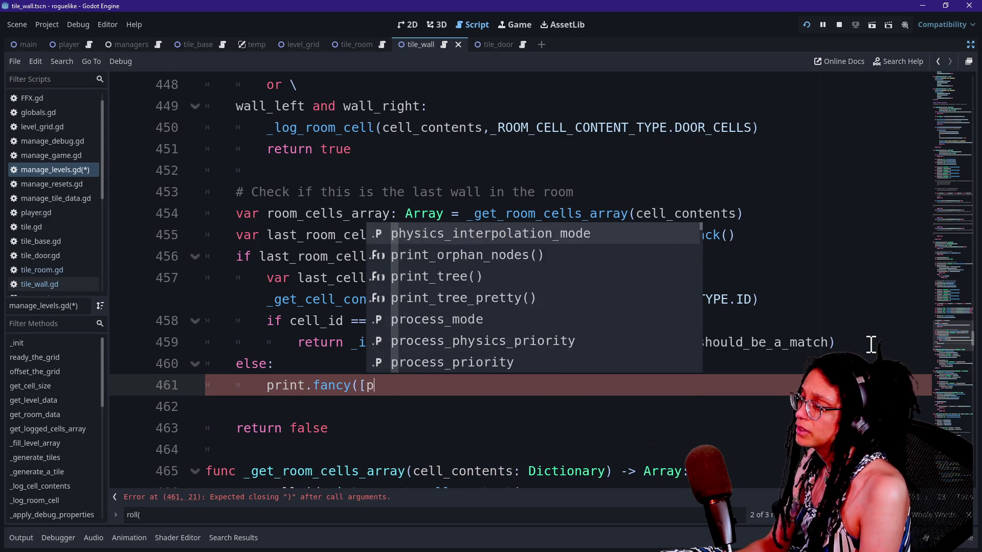
type("FFX.HIG")
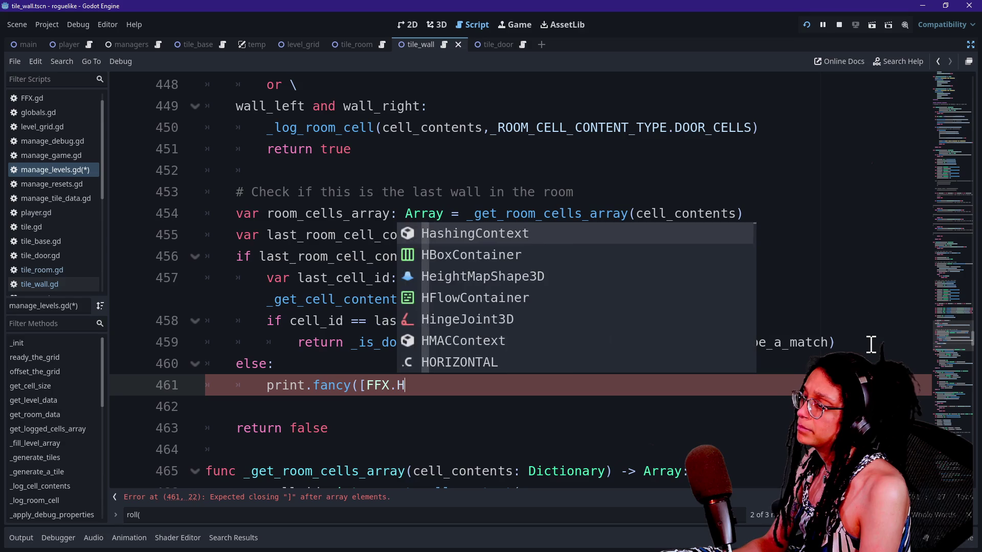
key("Return")
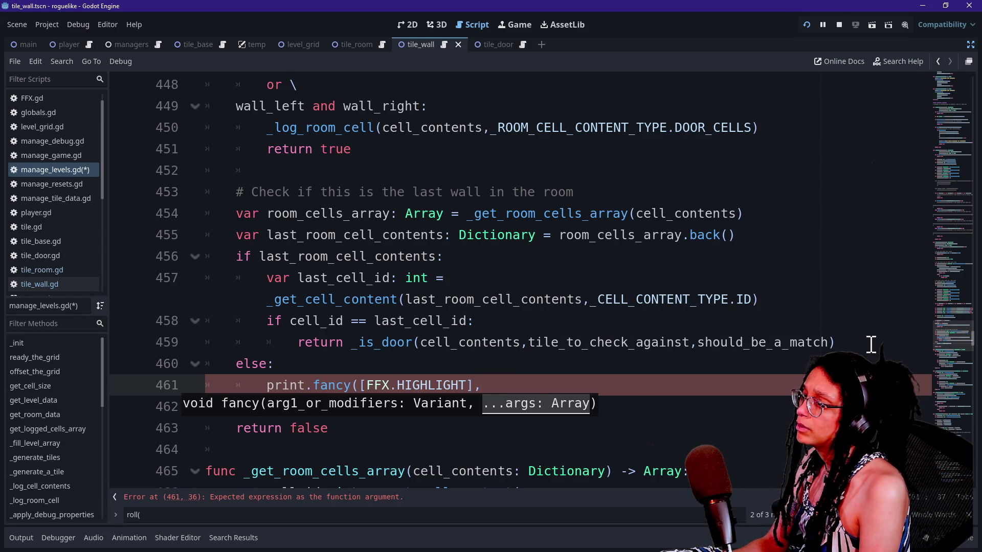
Fill in the message "LAST ROOM CELL CONTENTS EMPTY, SKIPPING ON" plus str(cell_id), split over two lines.
key("BackSpace")
type("\"LAST ROOM CELL CONTENTS ")
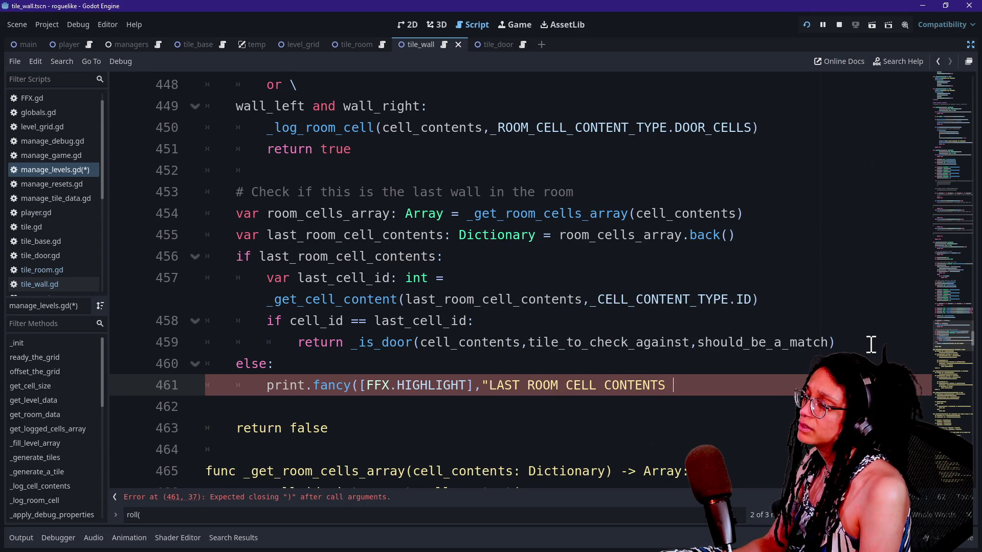
type("EMPTY, SKIPPING")
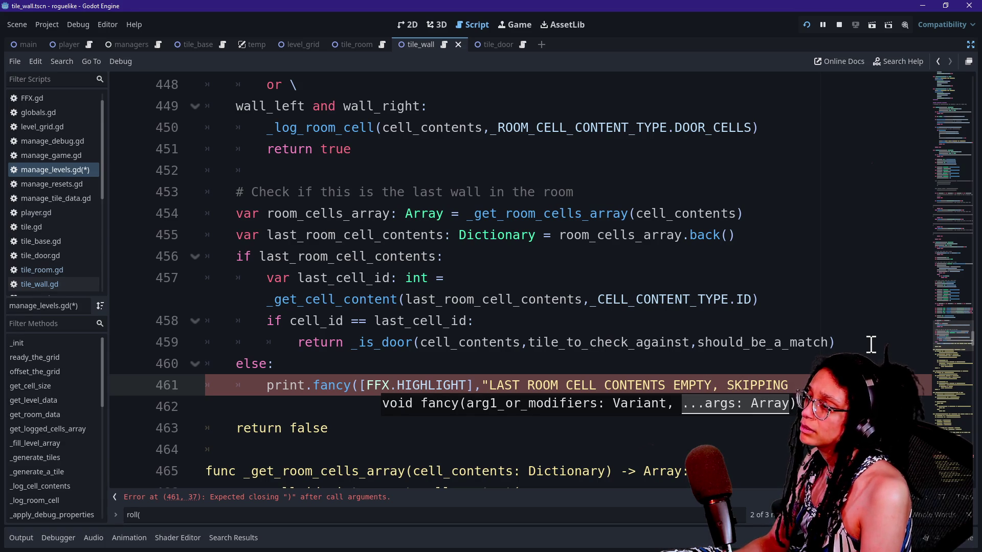
type(" ON")
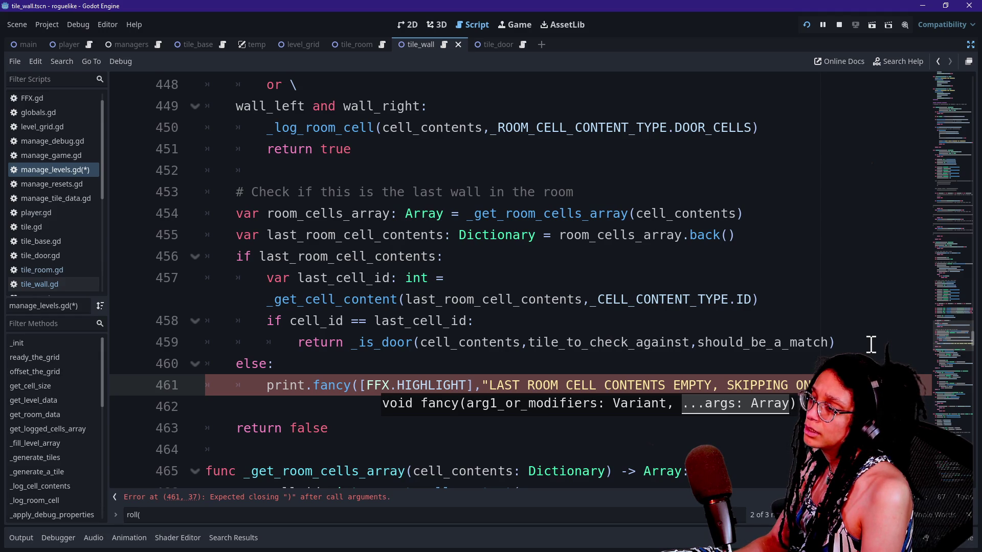
type("\")")
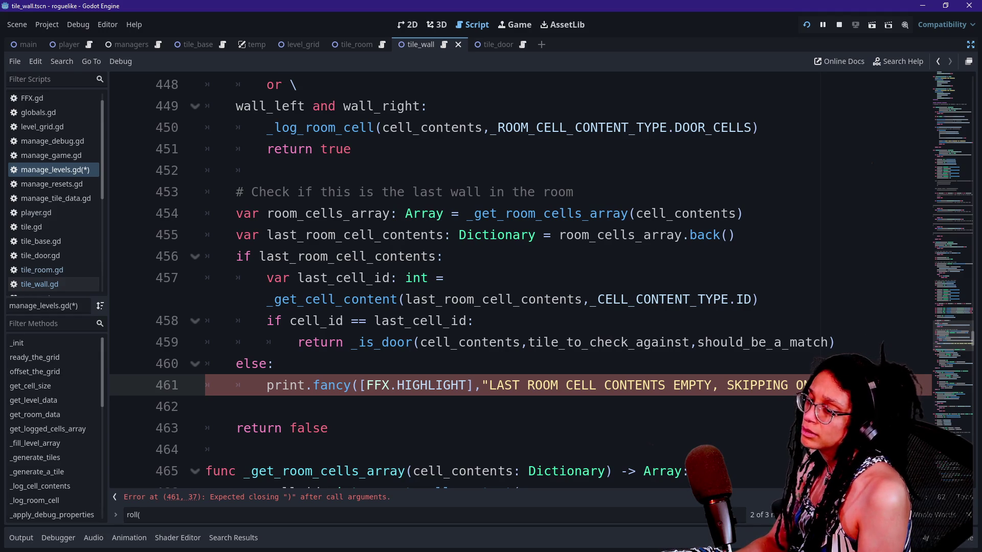
key("BackSpace")
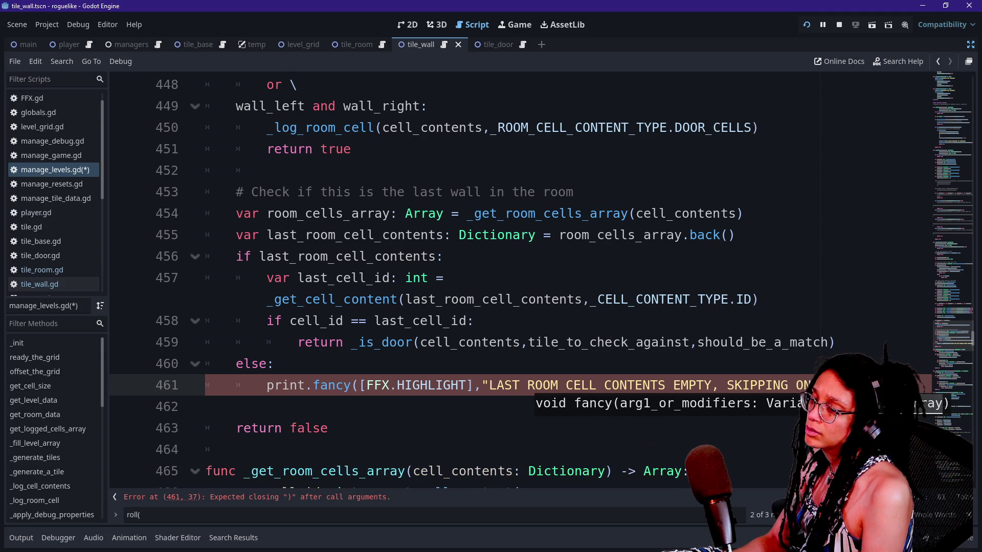
type("\"")
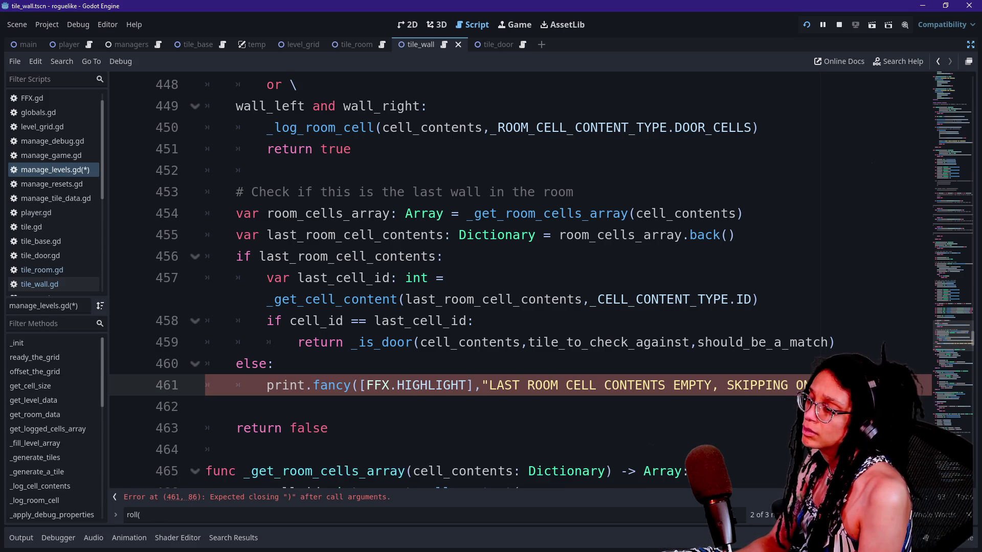
type("cell")
key("Return")
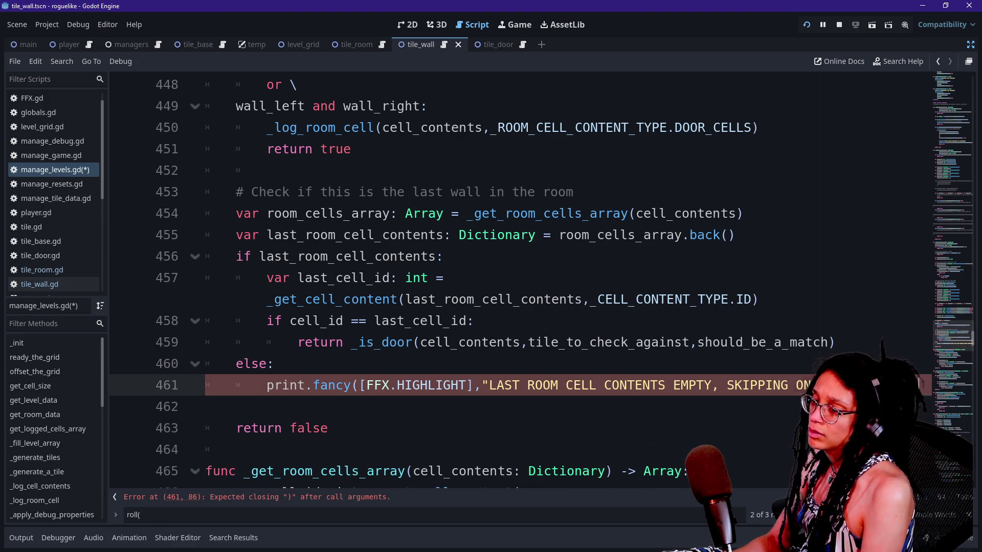
type("))")
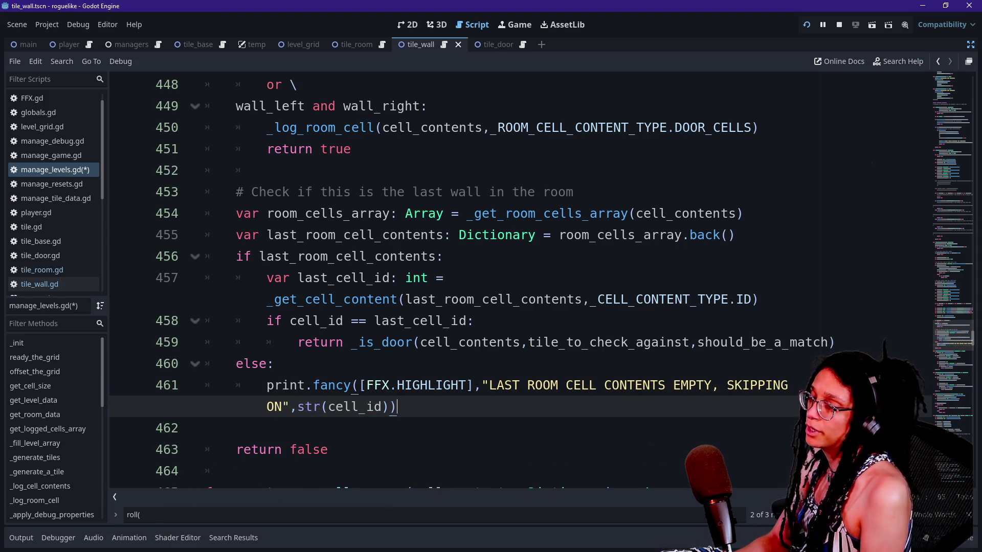
left_click(722, 385)
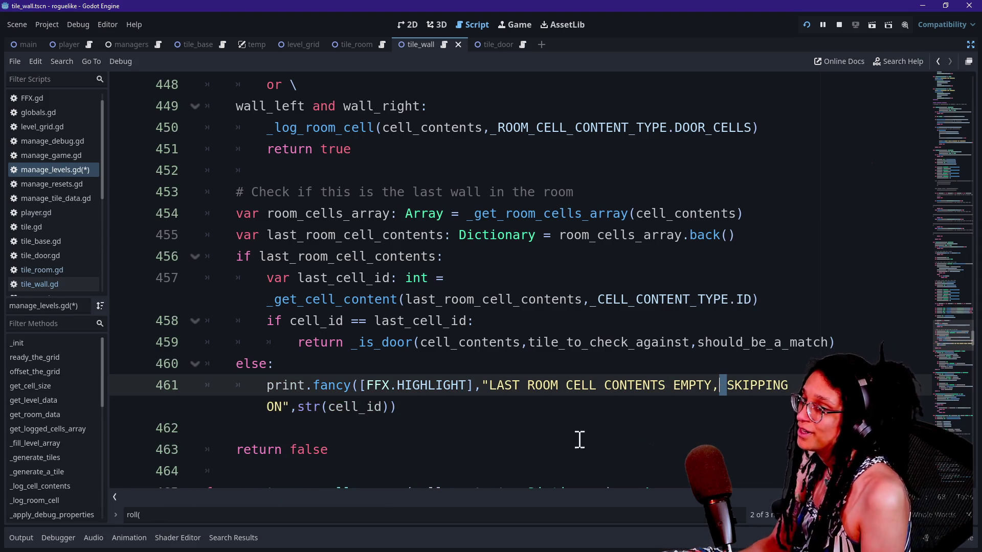
left_click(482, 387)
key("Return")
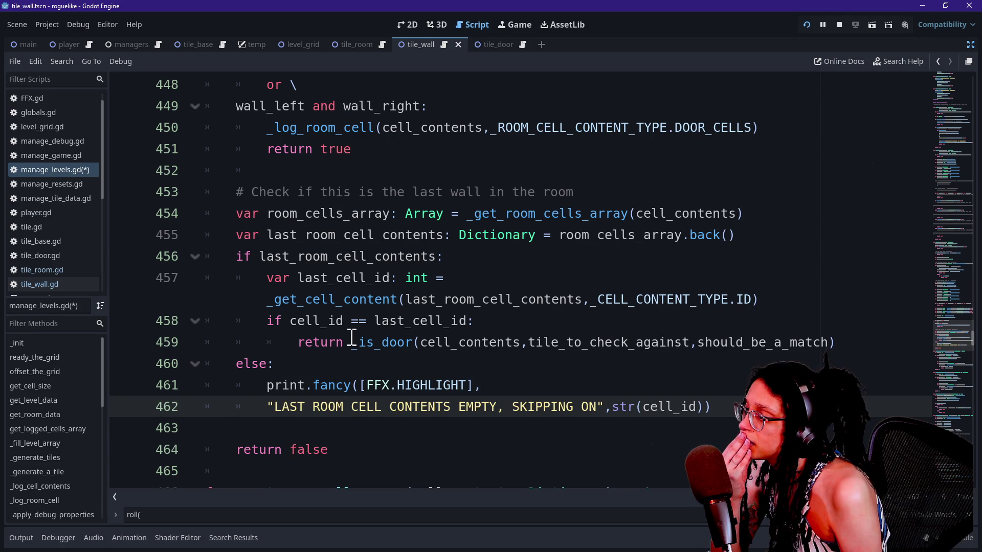
mouse_move(352, 338)
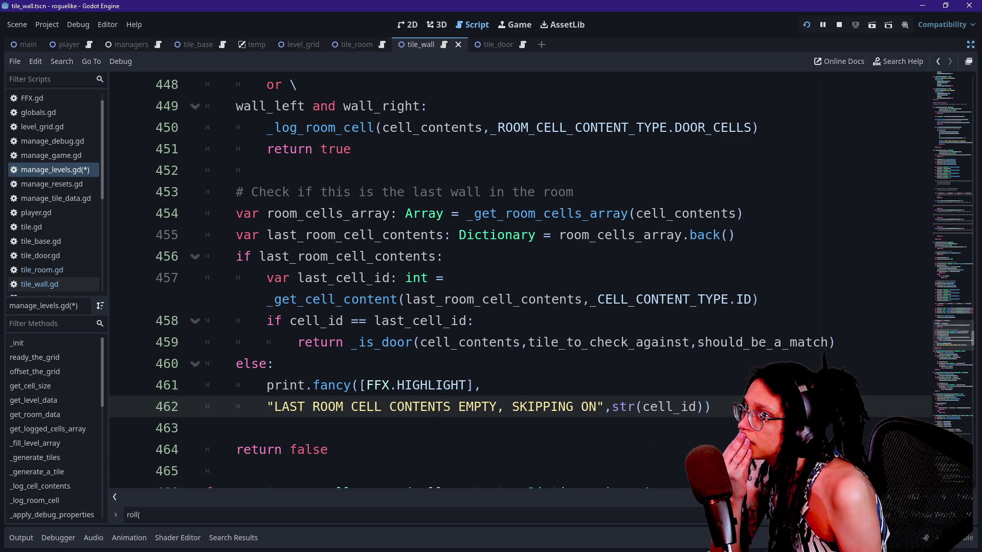
key("alt+Tab")
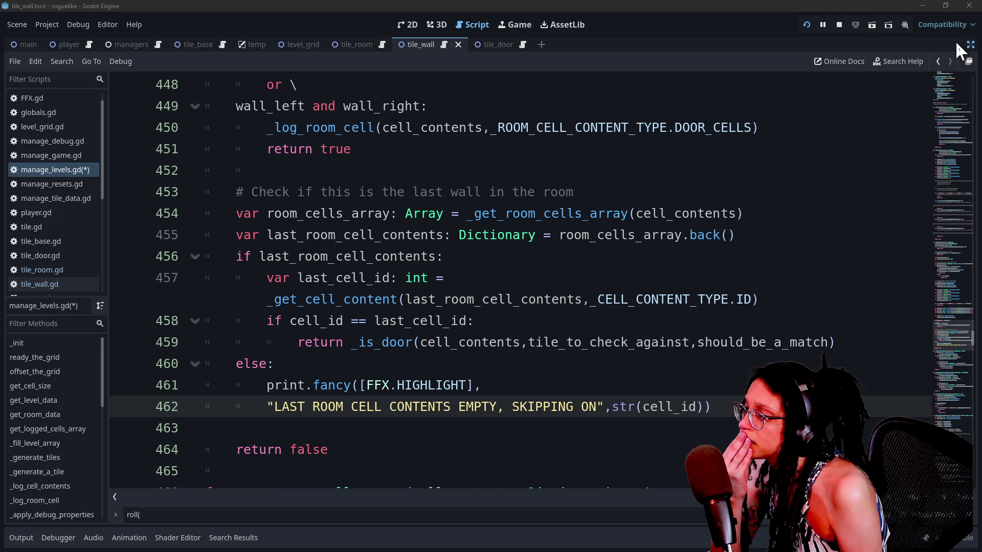
Copy the print message lines and paste them into a new else branch after the return line.
mouse_move(268, 299)
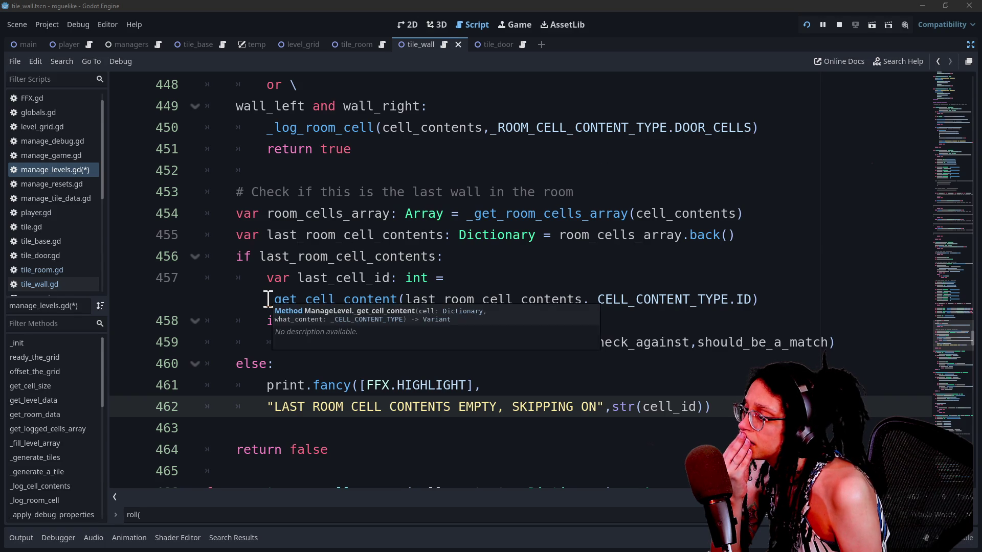
left_click(291, 458)
mouse_move(260, 256)
left_mouse_down()
mouse_move(284, 281)
mouse_move(265, 258)
mouse_move(383, 254)
mouse_move(340, 295)
left_mouse_up()
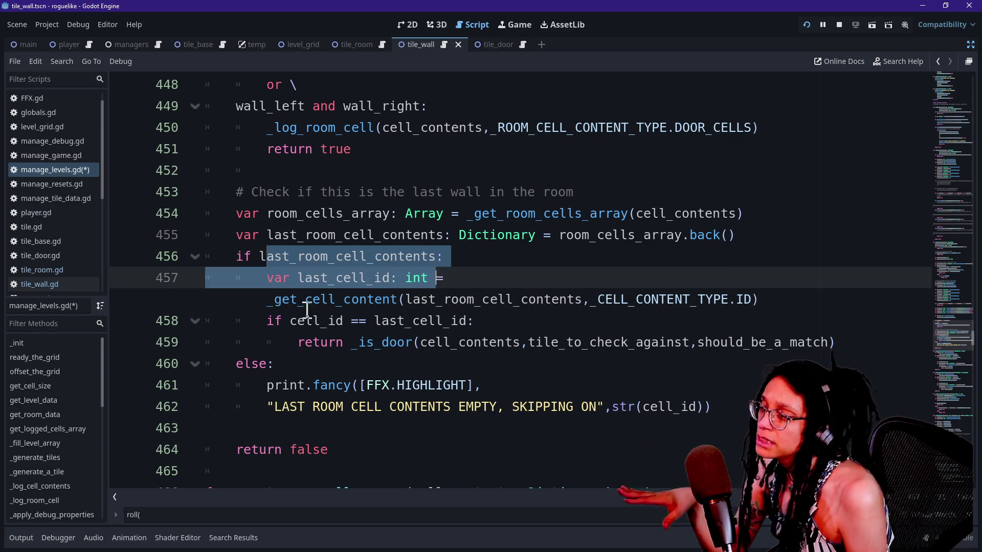
left_click(299, 320)
left_click_drag(237, 321, 538, 322)
left_click(499, 327)
left_click_drag(354, 342, 524, 342)
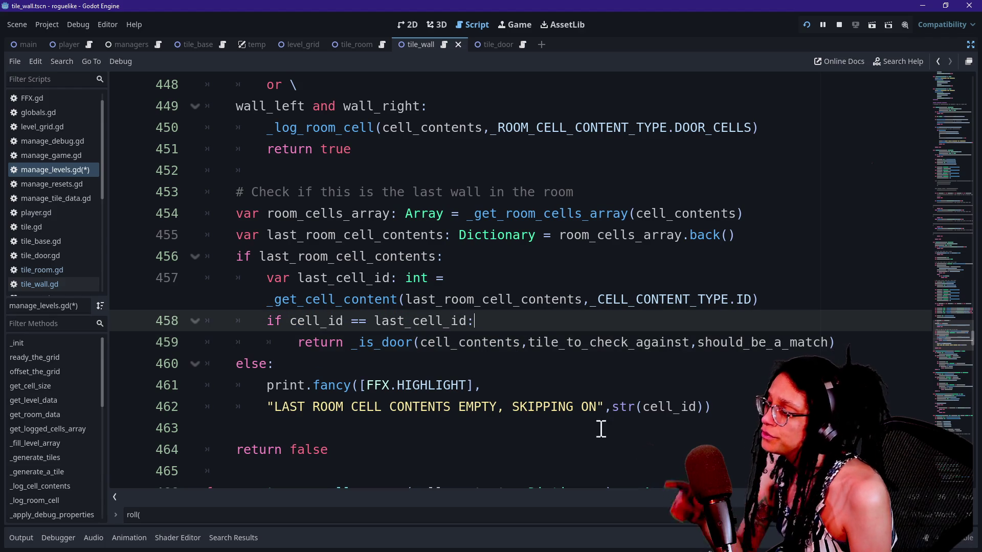
mouse_move(738, 415)
left_mouse_down()
mouse_move(252, 366)
mouse_move(266, 386)
left_mouse_up()
key("ctrl+c")
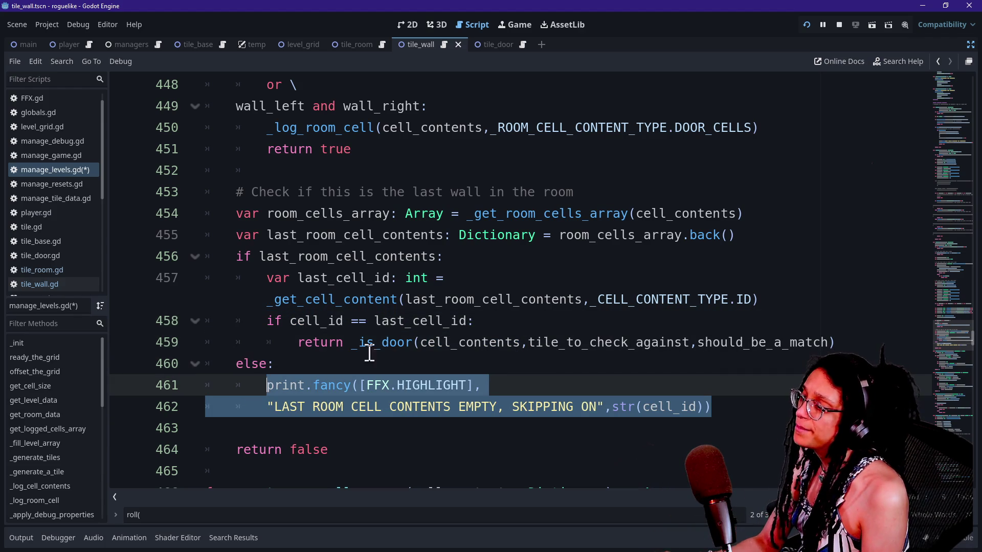
left_click(853, 340)
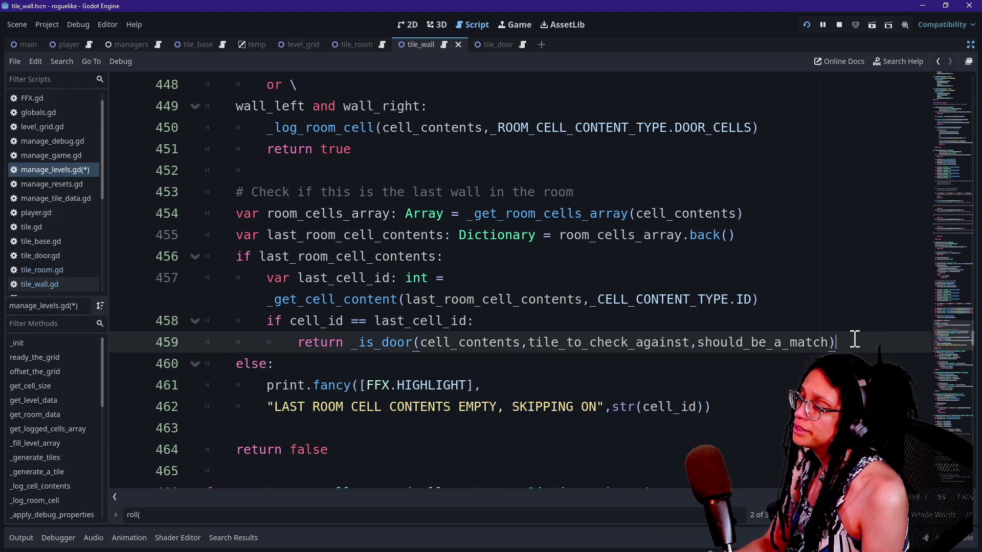
key("Return")
type("else:")
key("Return")
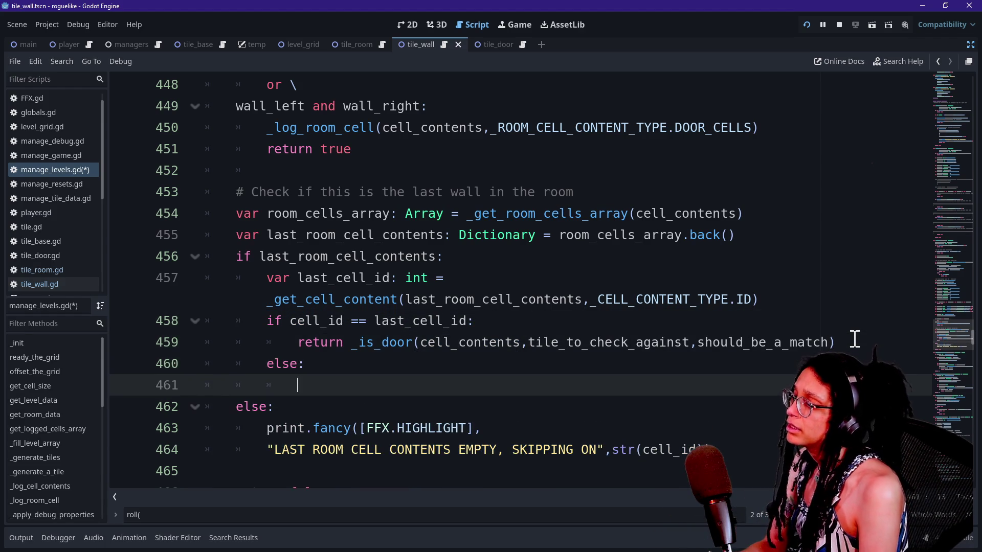
key("ctrl+v")
key("Tab")
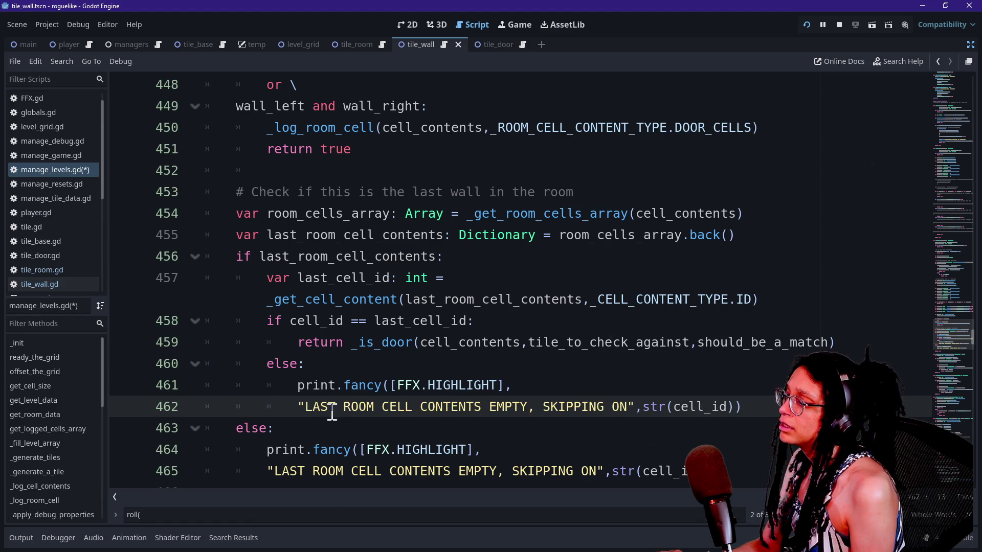
Change the line 462 message to str(cell_id),"IS NOT THE LAST CELL IN ROOM; SKIPPING!" and save manage_levels.gd.
left_click(433, 411)
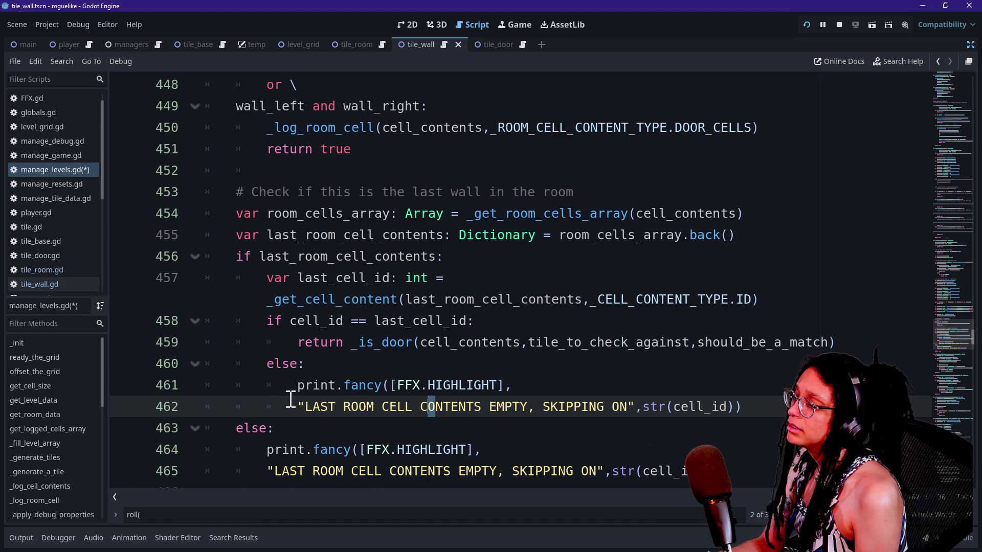
mouse_move(304, 409)
left_mouse_down()
mouse_move(637, 413)
mouse_move(534, 413)
left_mouse_up()
type("=")
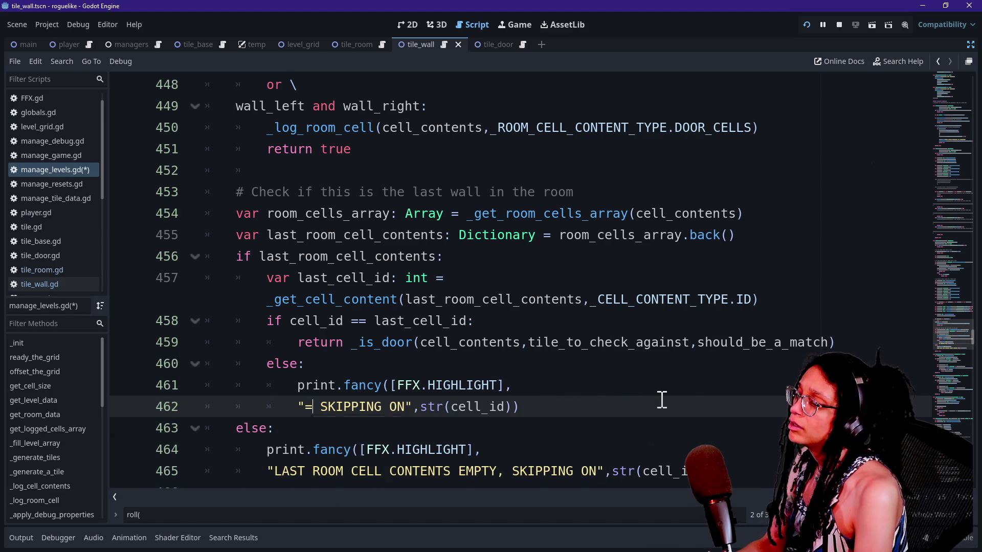
key("BackSpace")
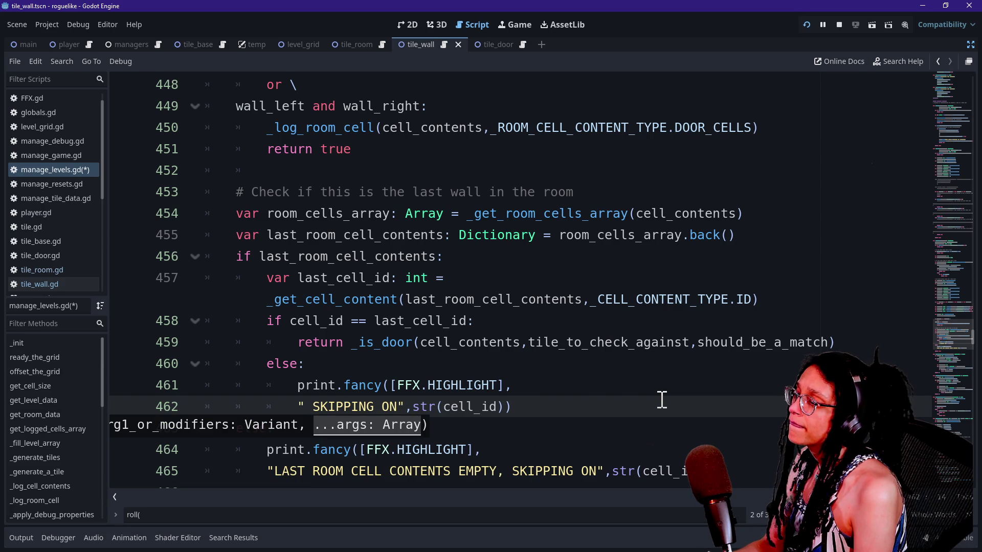
key("BackSpace")
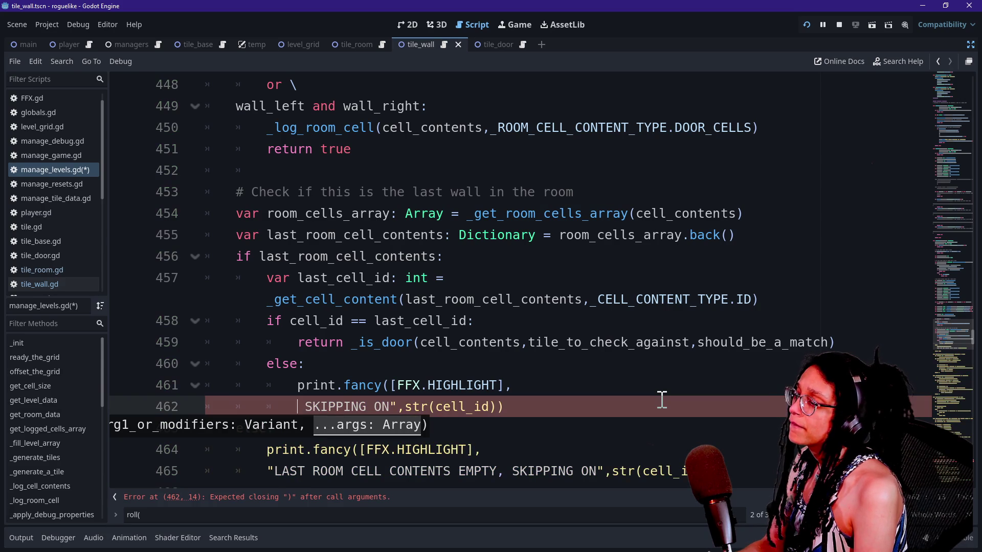
type("str(cell_")
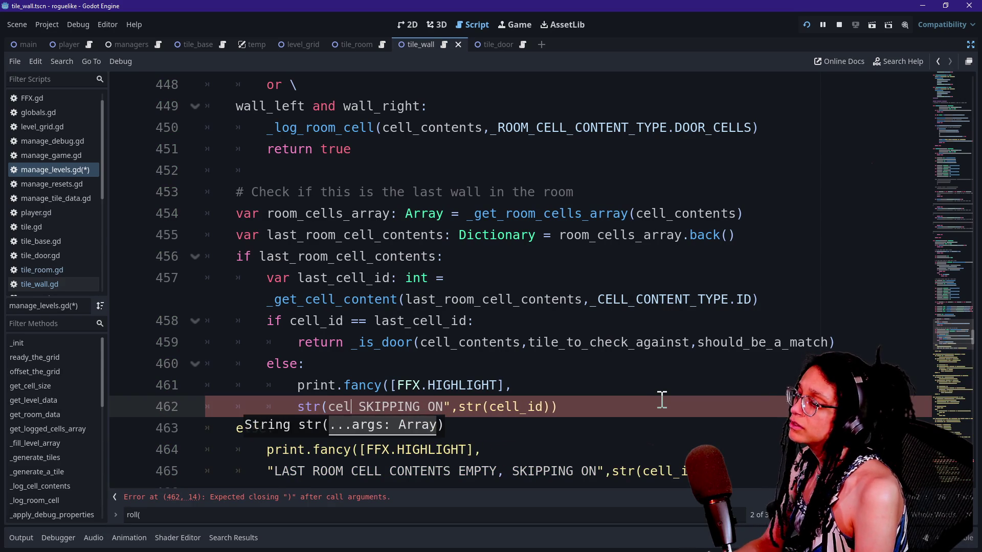
type("id),\"IS NOT THE LAST R")
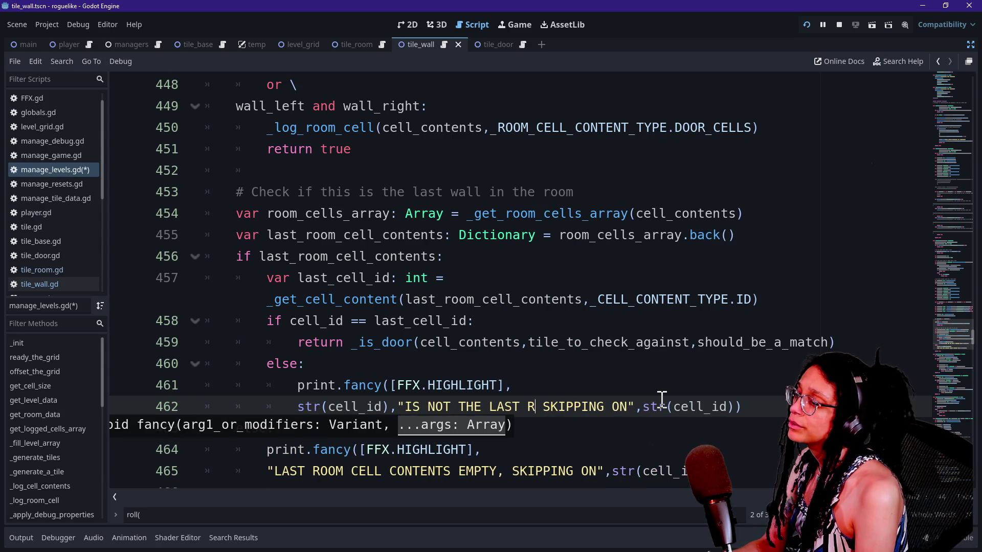
type("ELL IN ROOM;")
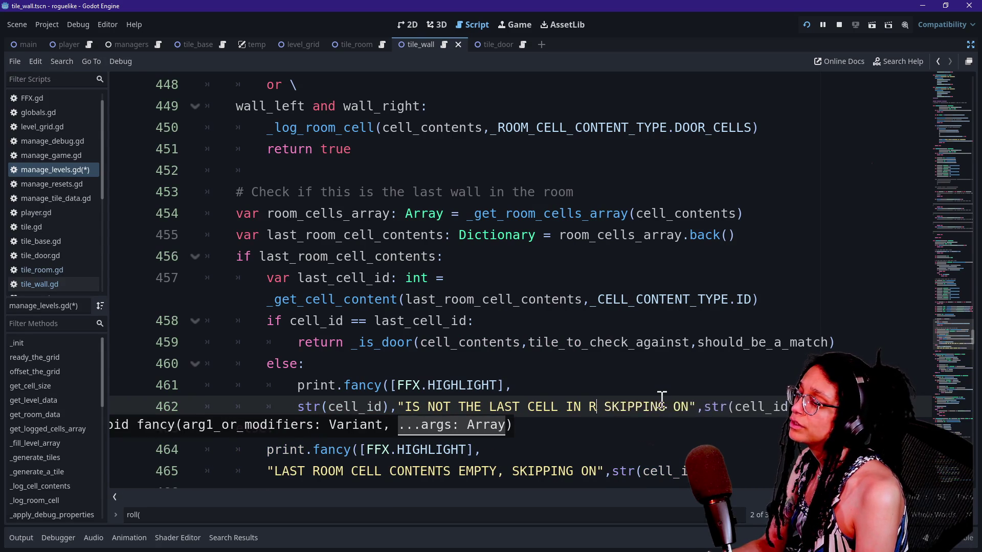
left_click_drag(698, 406, 793, 406)
type("!\"")
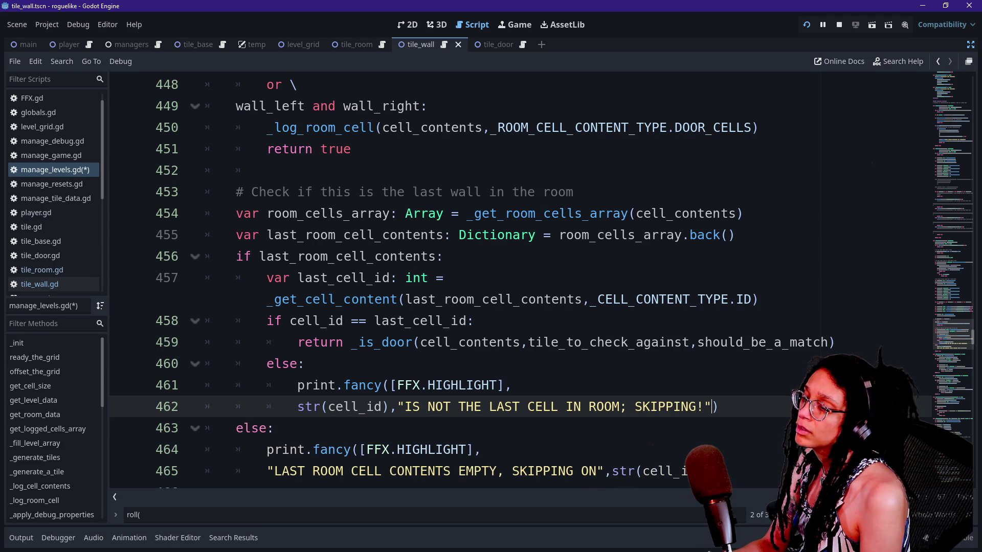
key("ctrl+s")
left_click(808, 23)
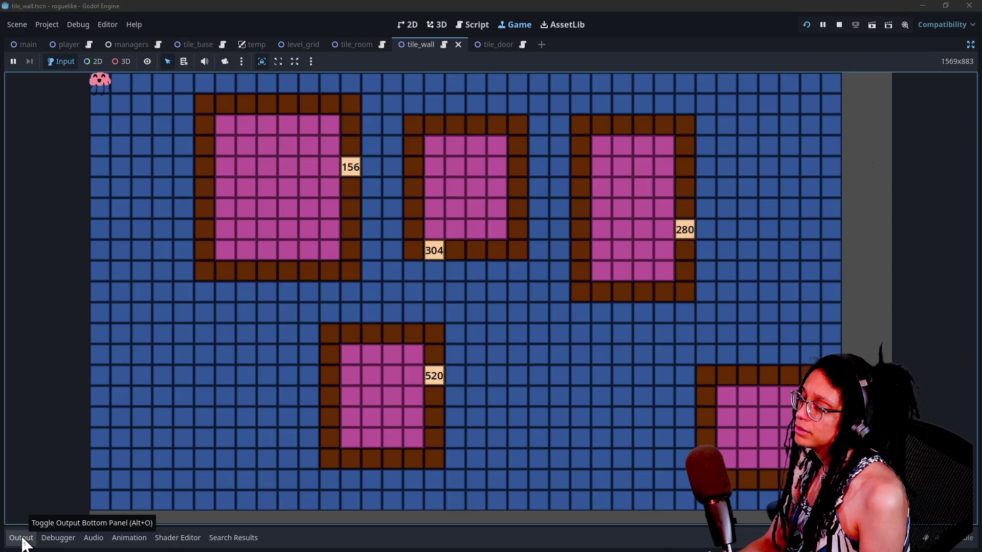
Show the Output panel and read the log reporting cells 100 and 443 as not the last cell in room.
left_click(21, 539)
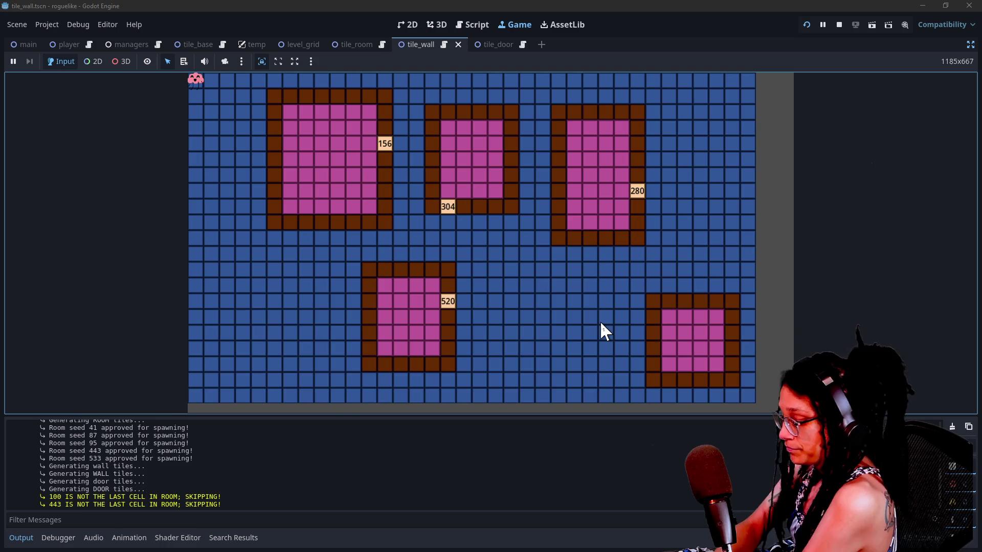
scroll(409, 389, "up", 10)
scroll(409, 388, "down", 10)
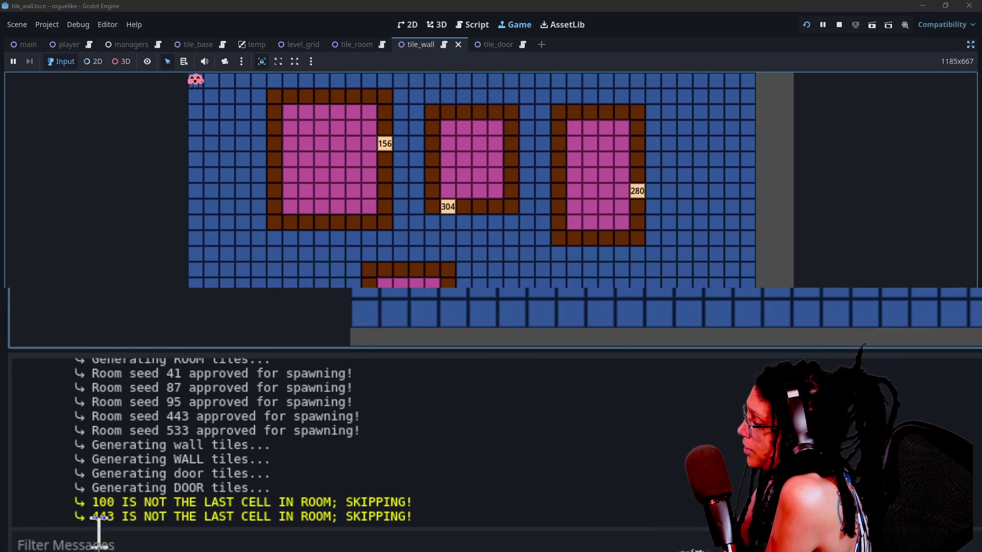
left_click_drag(88, 517, 256, 517)
left_click(350, 149)
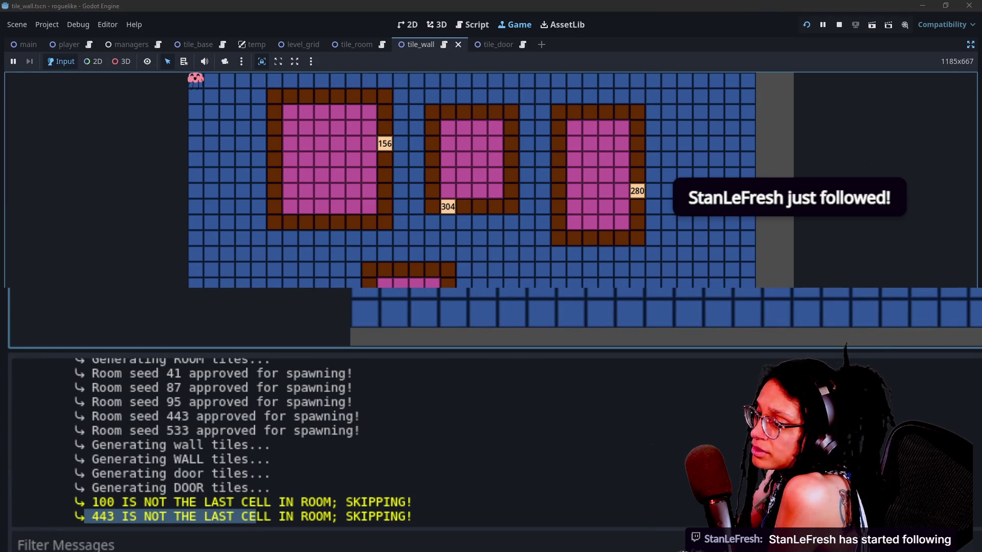
left_click(970, 45)
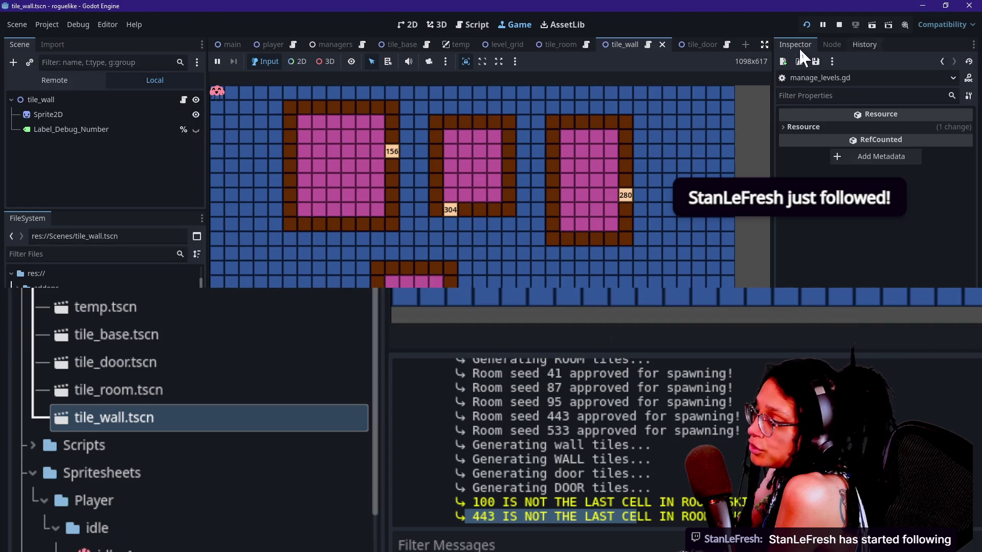
Make Label_Debug_Number visible in the wall scene and enlarge the game view to see cell numbers.
left_click(197, 129)
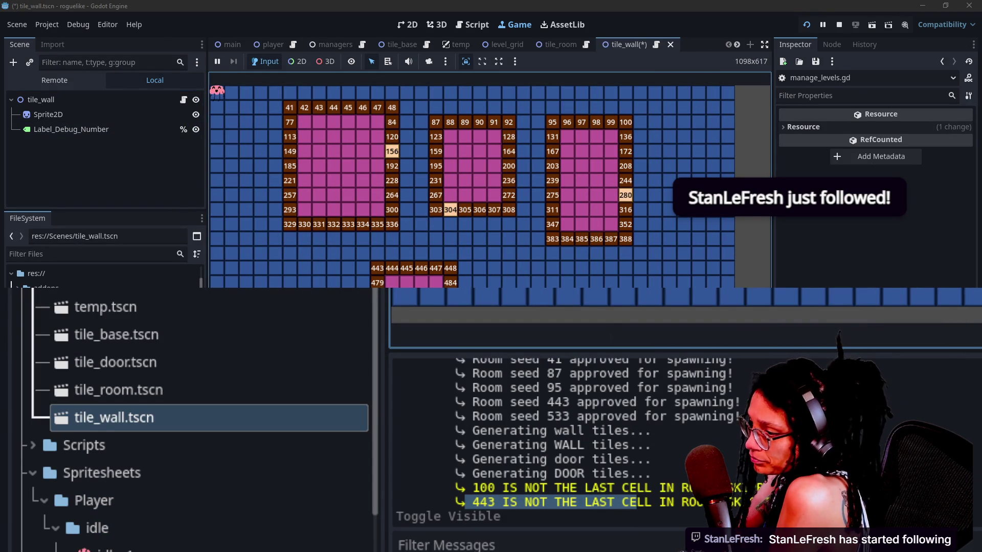
left_click(765, 45)
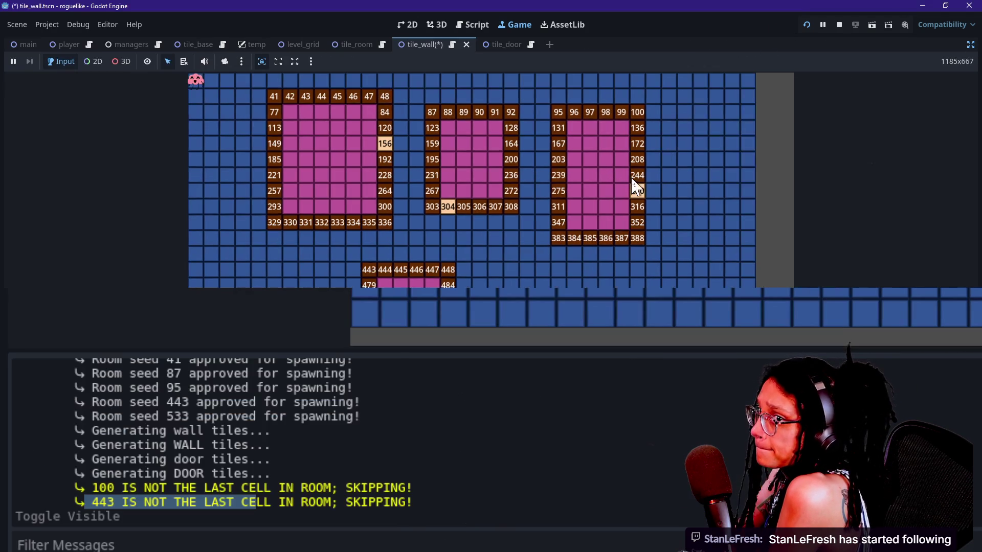
left_click(268, 504)
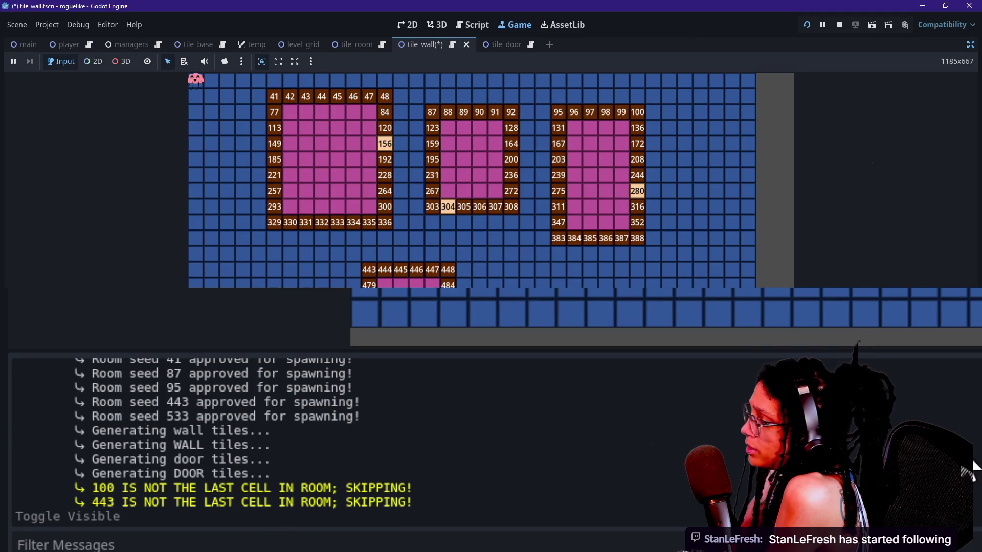
left_click(560, 340)
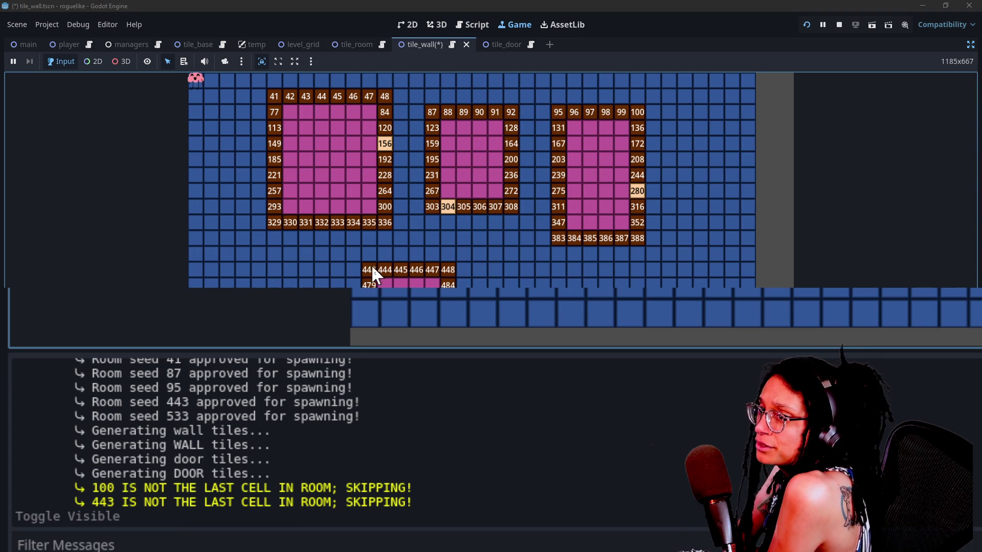
scroll(565, 464, "up", 10)
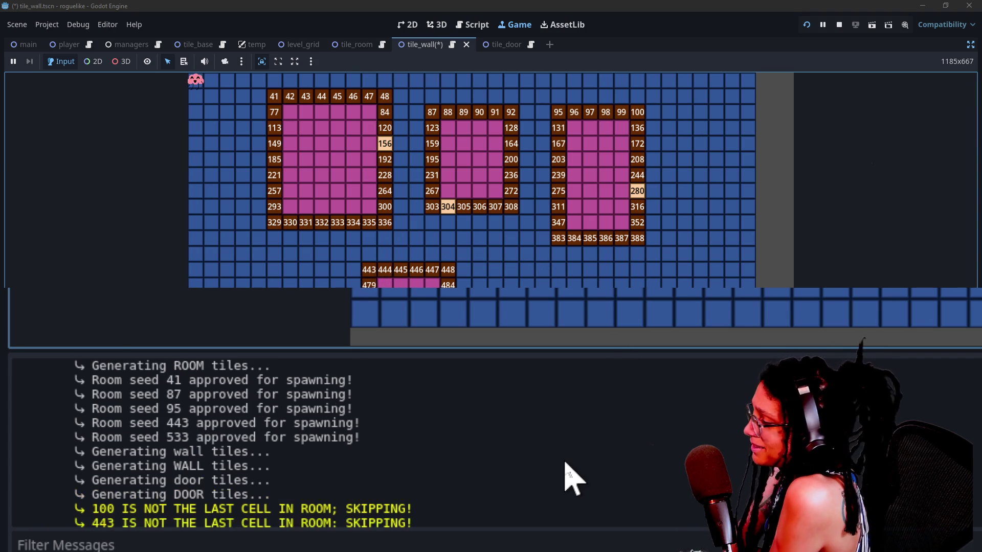
scroll(565, 464, "down", 10)
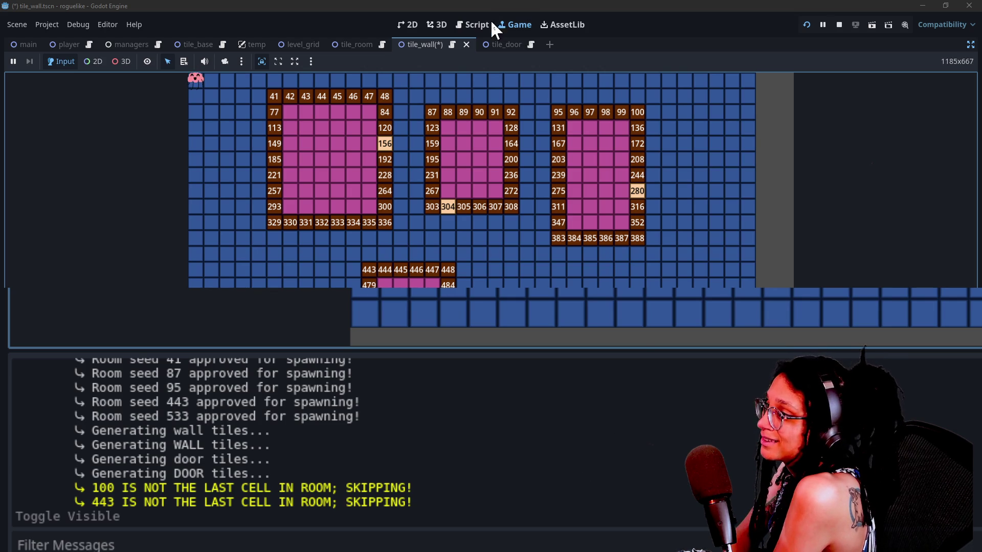
Return to the Script workspace and review the last-cell check on lines 456–465.
left_click(475, 25)
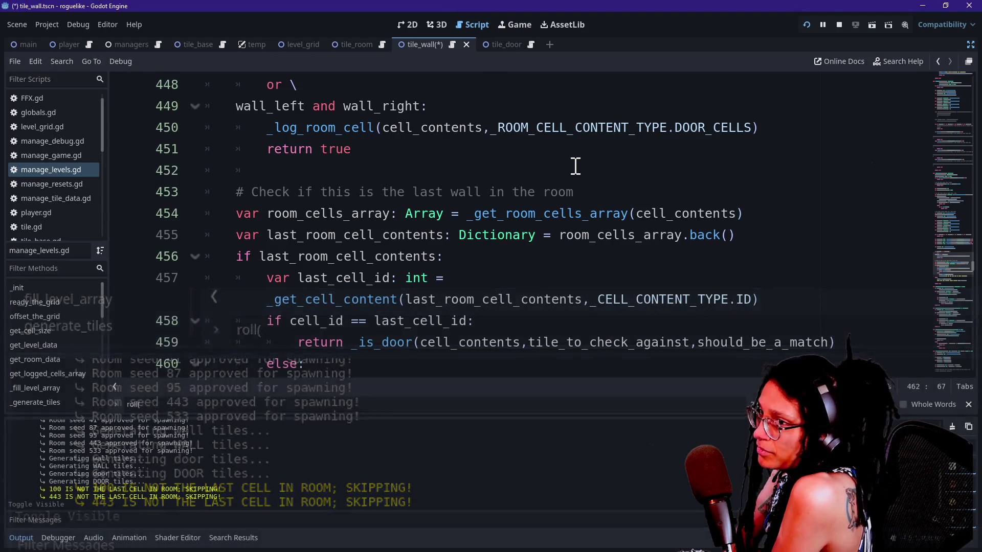
scroll(576, 164, "down", 8)
scroll(576, 164, "up", 6)
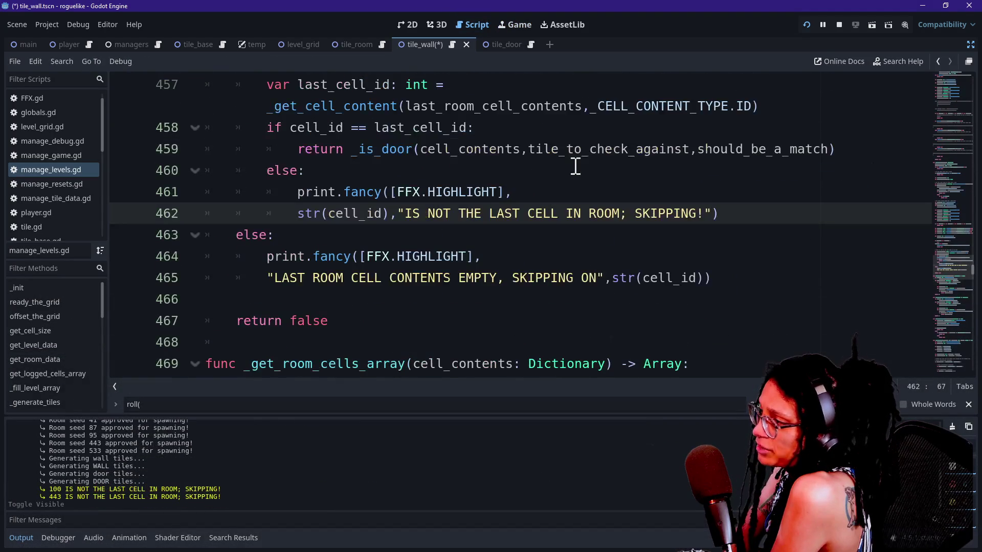
scroll(528, 180, "up", 1)
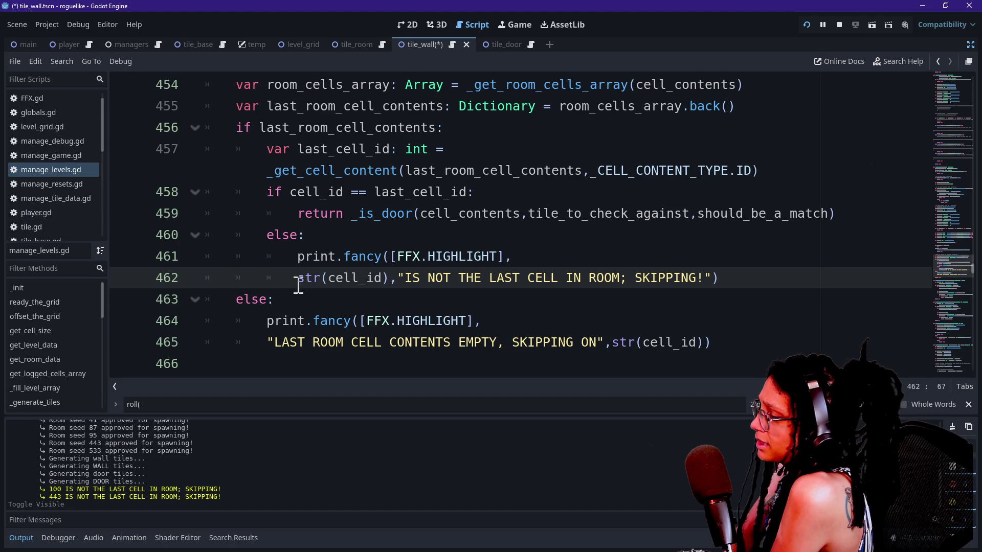
mouse_move(267, 320)
left_mouse_down()
mouse_move(636, 311)
mouse_move(669, 324)
mouse_move(657, 340)
left_mouse_up()
left_click(659, 339)
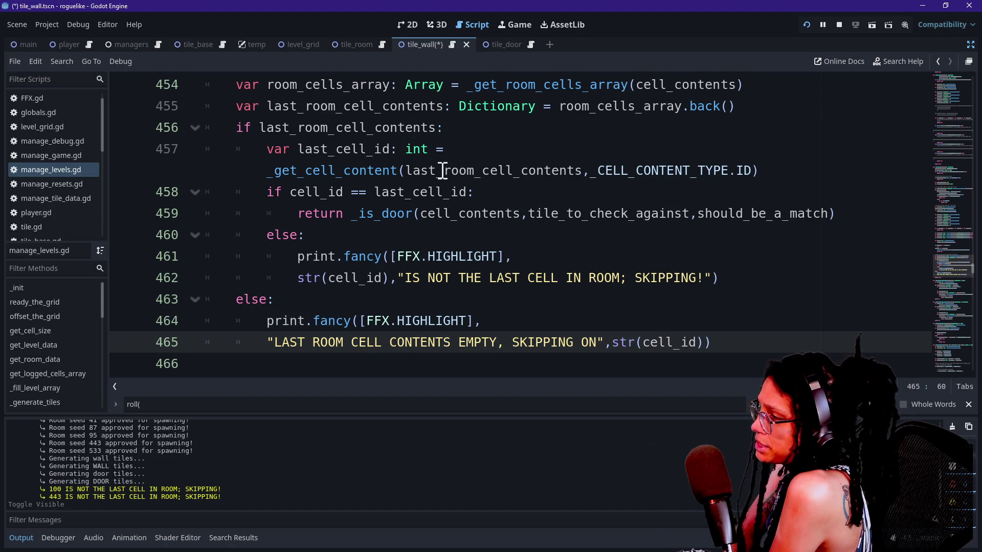
mouse_move(274, 127)
left_mouse_down()
mouse_move(306, 171)
mouse_move(333, 237)
left_mouse_up()
left_click(333, 238)
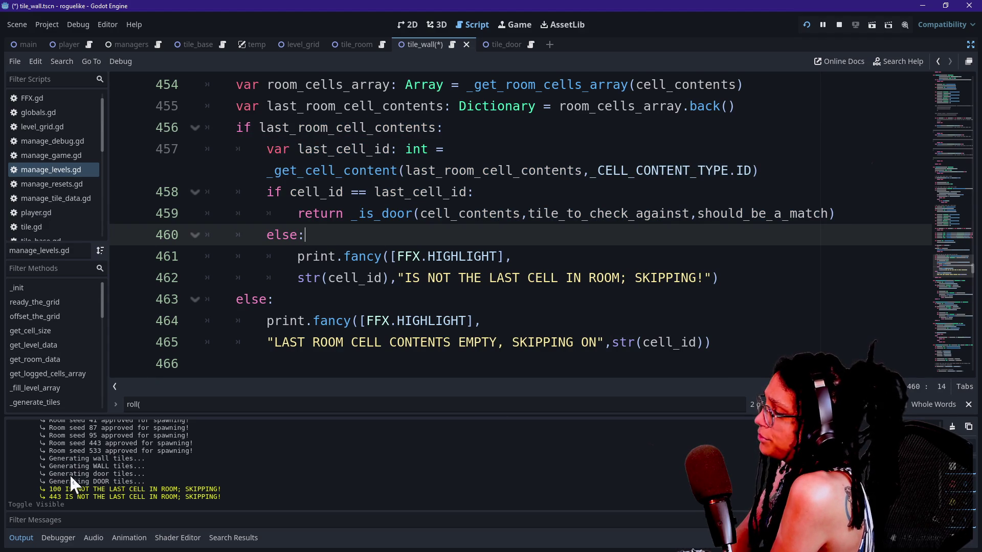
Compare the skipping messages in the output log with the line 462 message.
left_click_drag(66, 489, 135, 505)
left_click(134, 499)
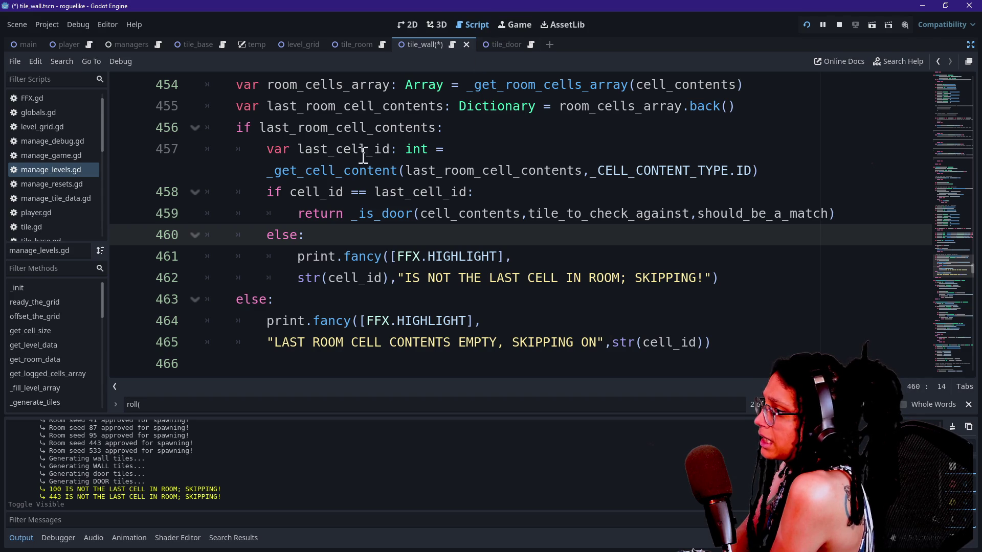
scroll(360, 161, "up", 2)
scroll(360, 160, "up", 1)
scroll(360, 160, "down", 2)
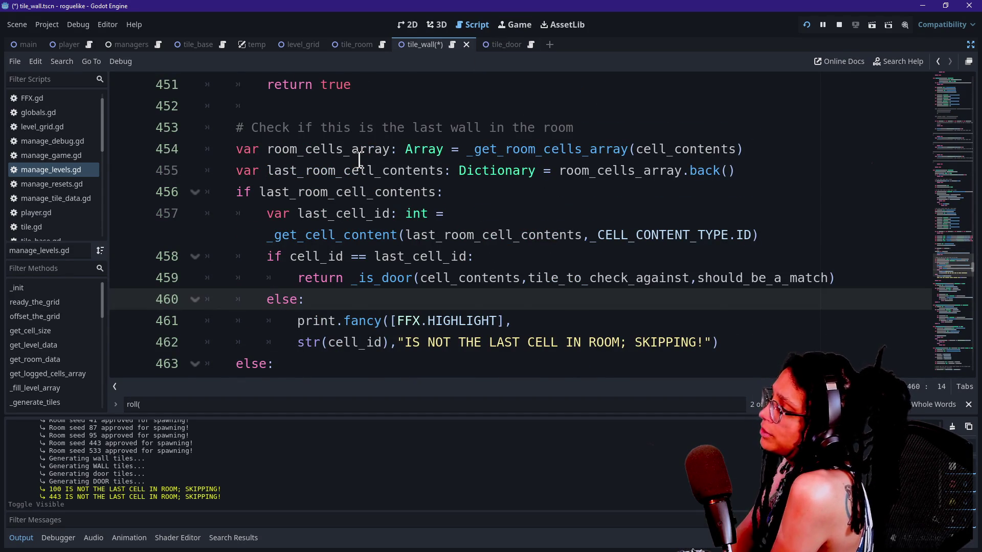
scroll(345, 160, "down", 3)
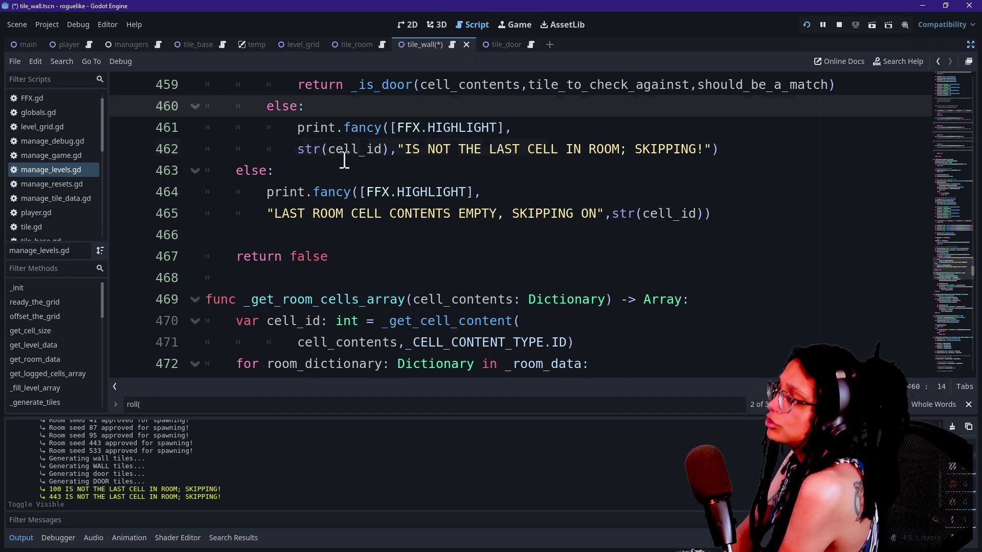
left_click(344, 156)
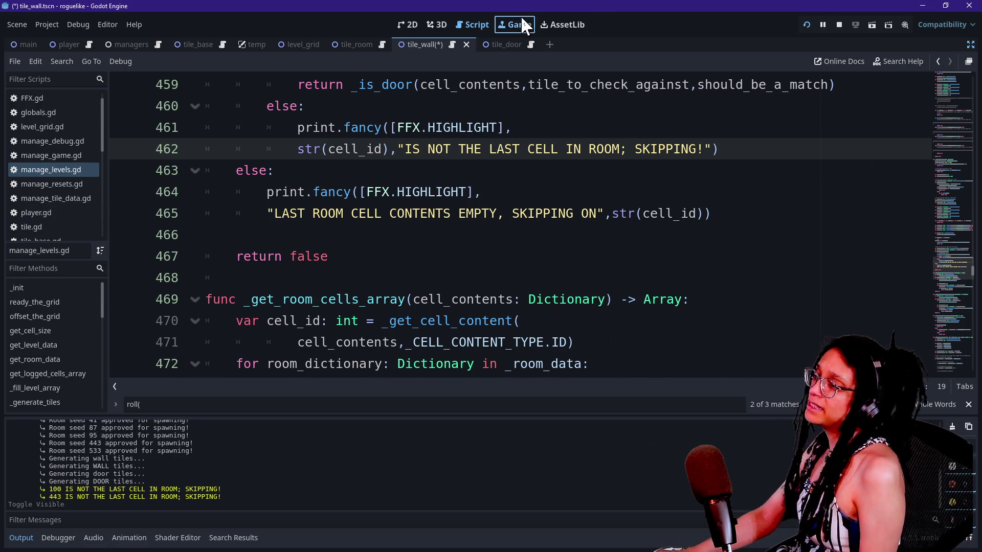
left_click(524, 26)
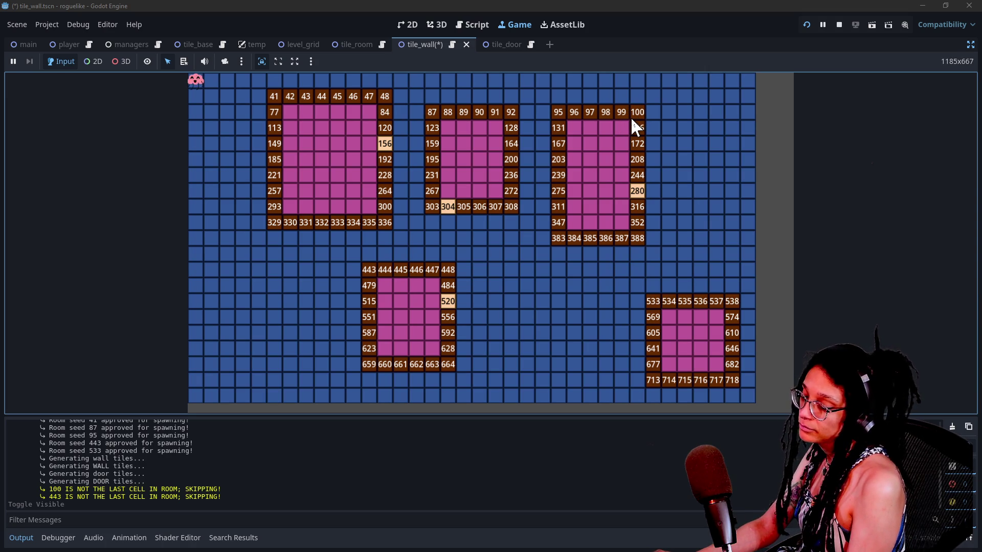
left_click(470, 24)
key("ctrl+f")
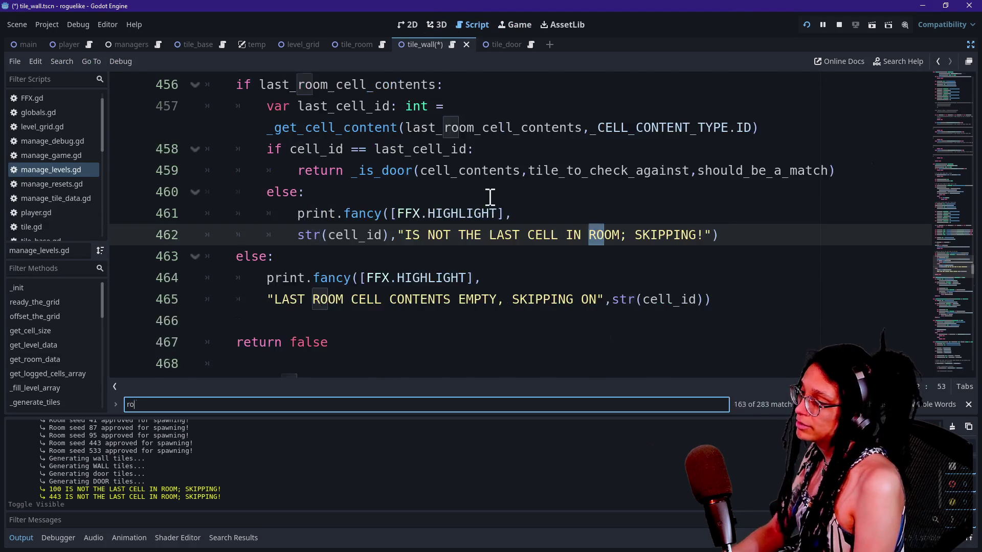
Search manage_levels.gd for roll(.1 to reach the _roll(.1,1.) door coin flip on line 418.
key("Return")
key("Return")
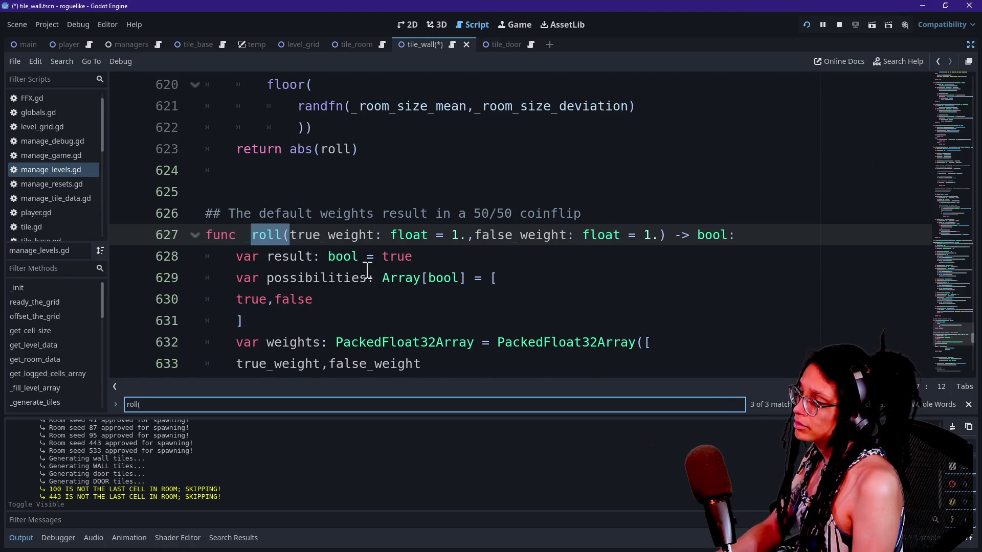
type(".1")
scroll(341, 124, "up", 2)
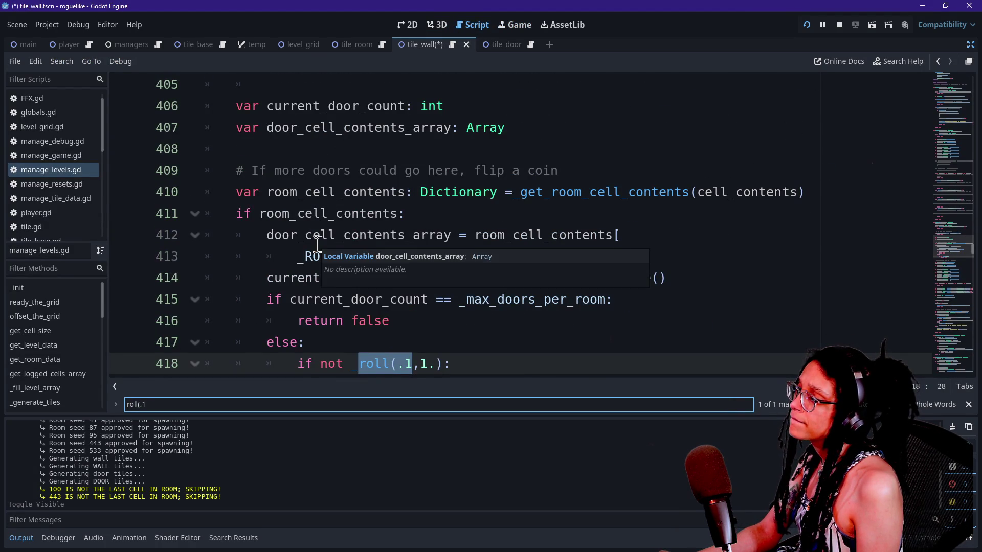
scroll(317, 245, "down", 4)
left_click(513, 26)
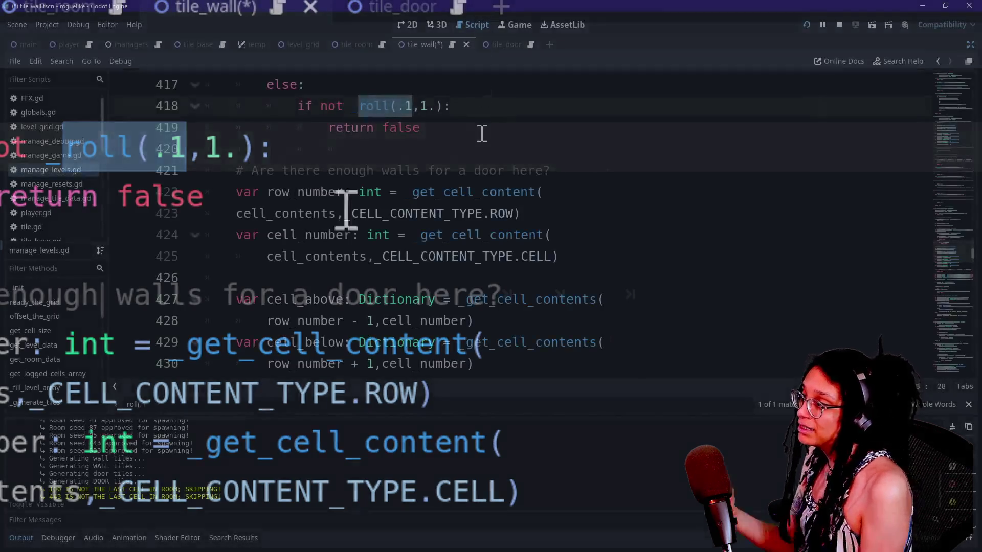
scroll(471, 164, "down", 5)
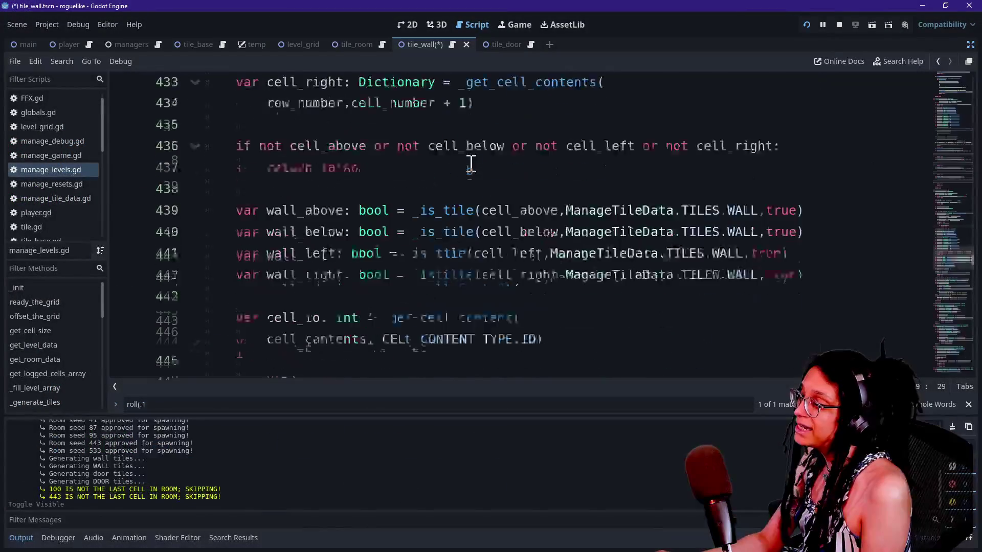
scroll(471, 164, "down", 5)
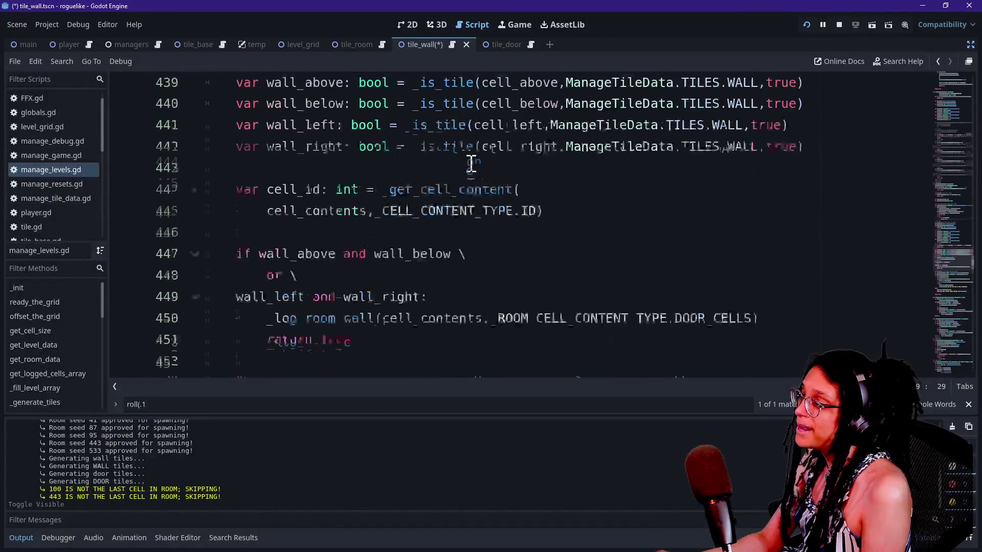
Review door-check lines 450–462, then view the running room grid and switch to the browser.
left_click_drag(265, 154, 361, 176)
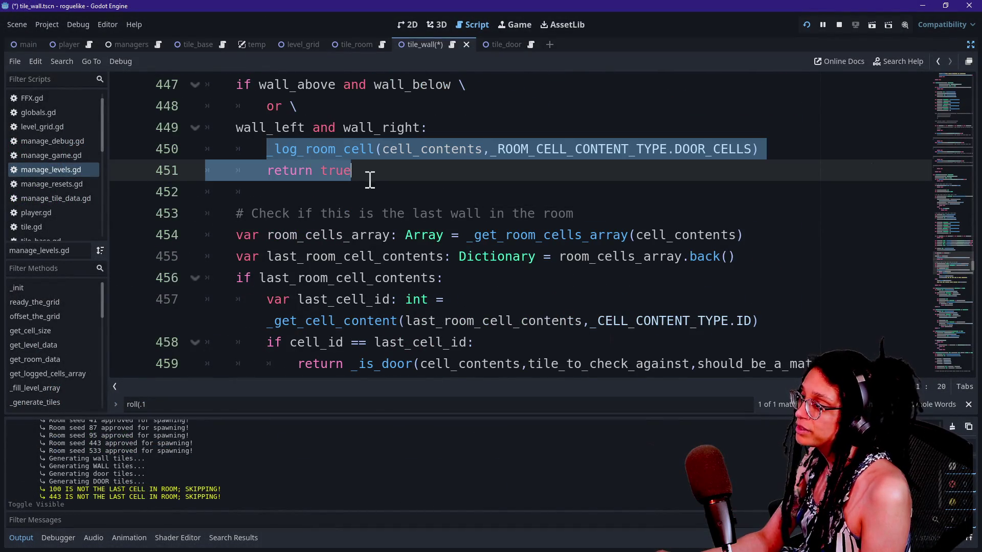
scroll(367, 179, "down", 1)
mouse_move(258, 149)
left_mouse_down()
mouse_move(333, 171)
mouse_move(467, 262)
mouse_move(558, 266)
left_mouse_up()
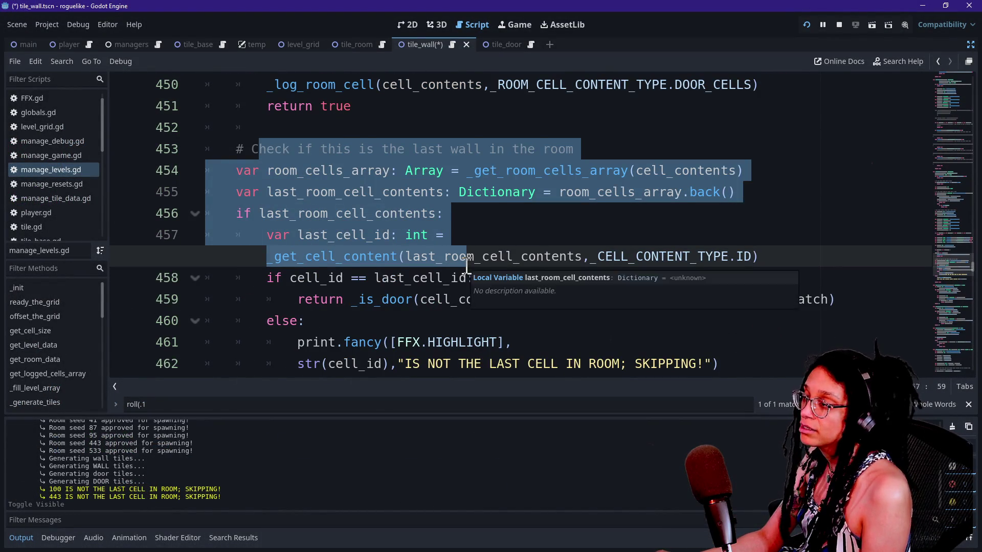
left_click(267, 300)
scroll(271, 306, "down", 2)
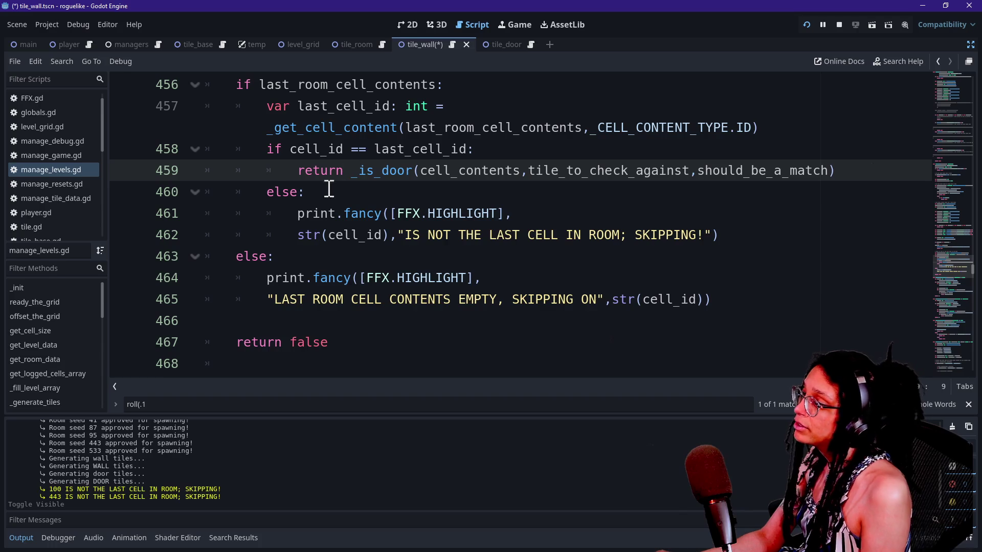
left_click_drag(298, 235, 685, 237)
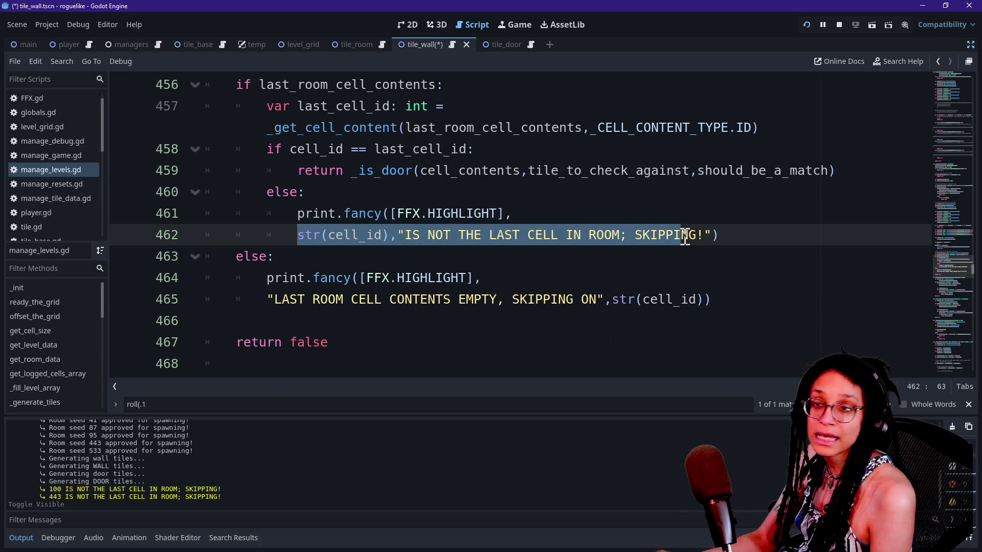
left_click(504, 24)
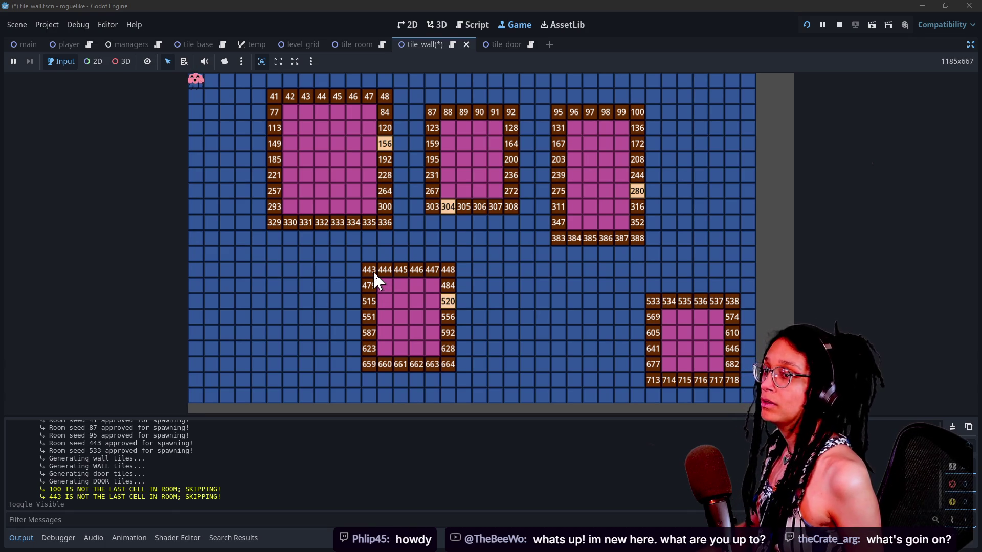
key("alt+Tab")
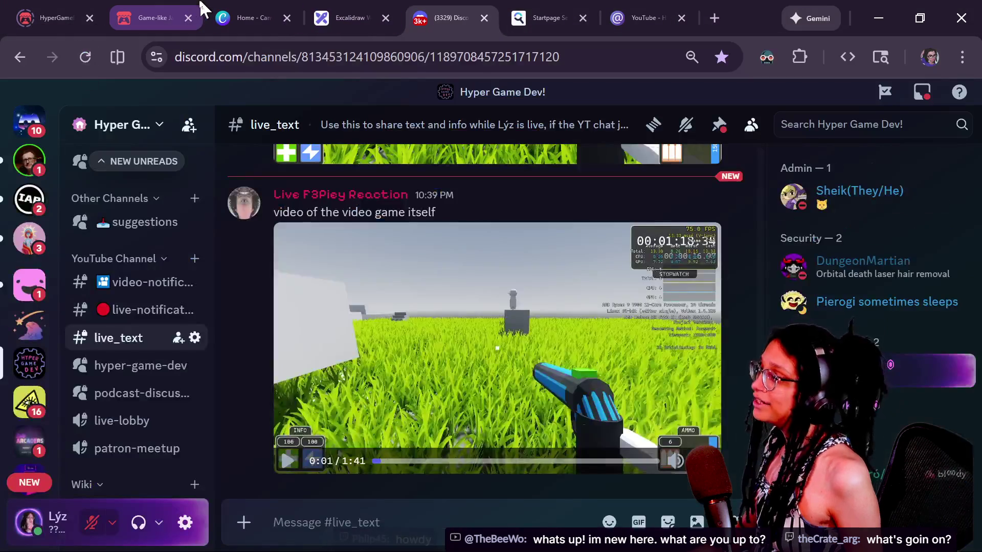
Reload the Game-like Jam tab and open the finished Tamagotchi jam page, gamelike-jam-006.
left_click(149, 17)
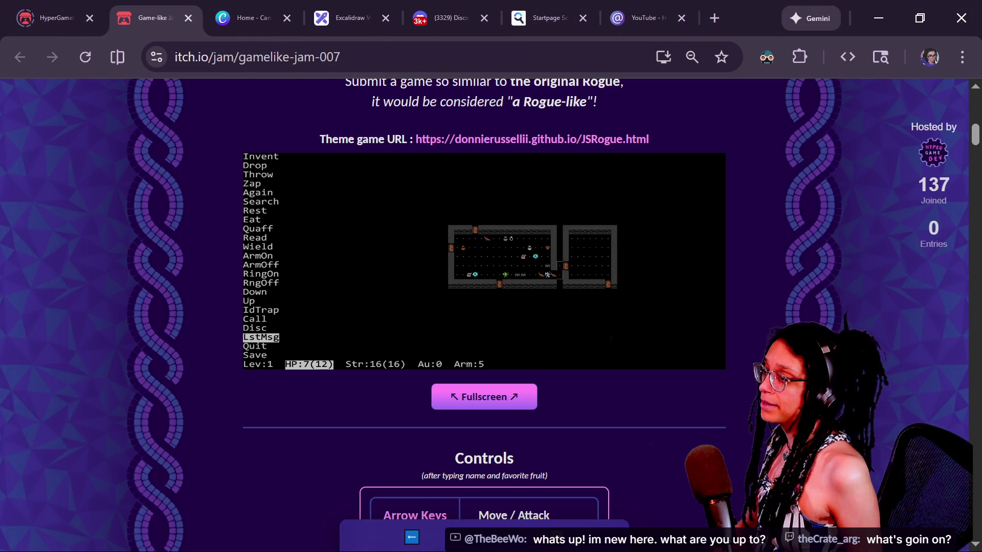
key("F5")
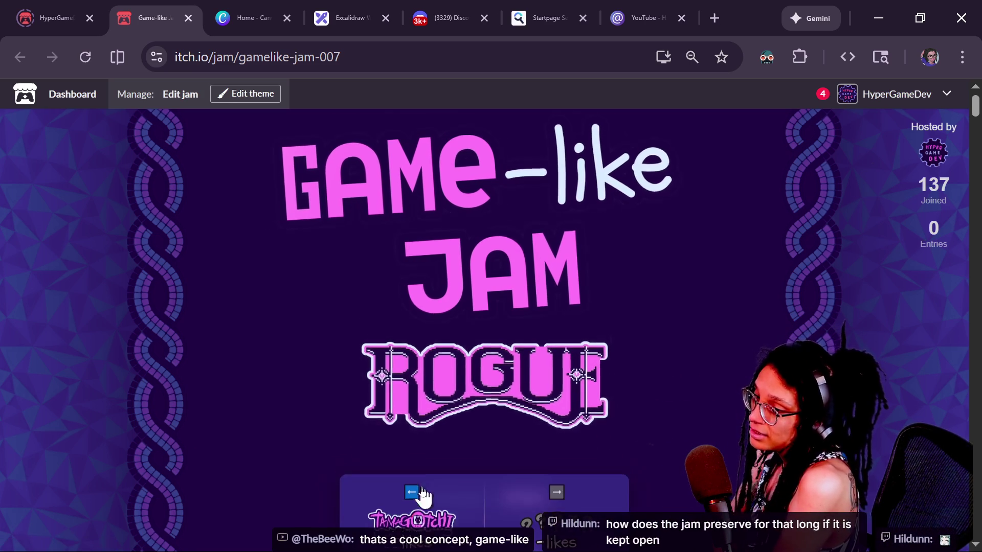
left_click(422, 496)
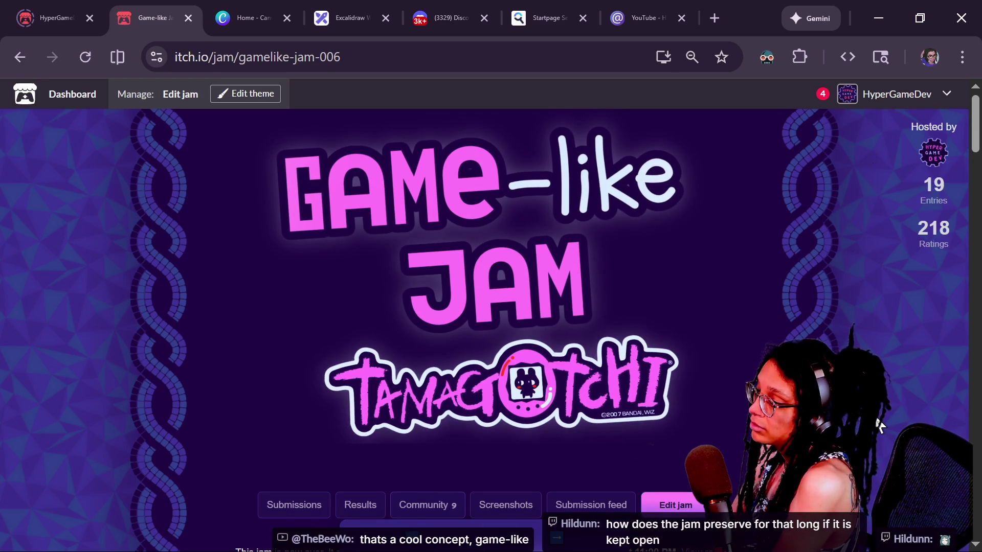
Open the Tamagotchi-like page from the bookmarks bar in a new tab and launch its web build.
scroll(879, 424, "down", 2)
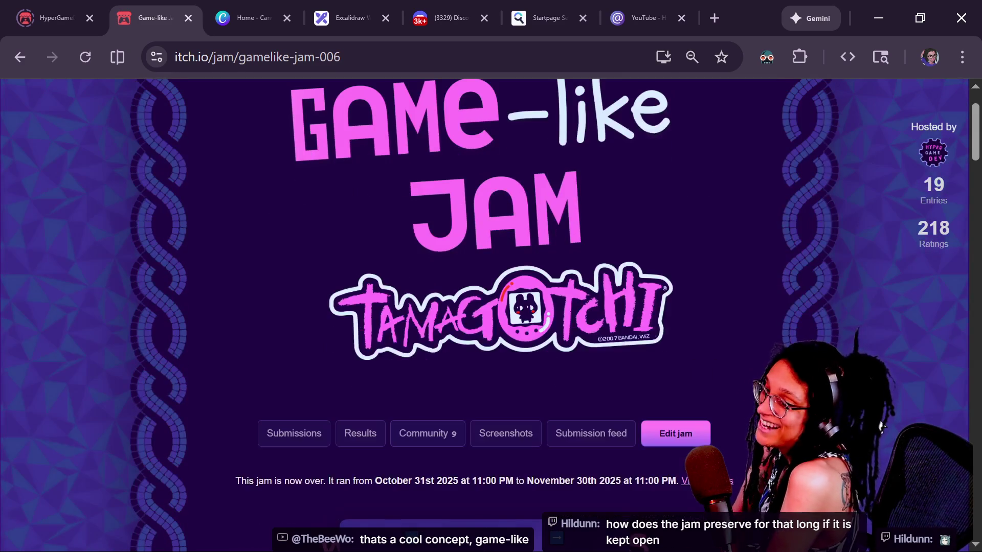
scroll(880, 426, "up", 2)
scroll(878, 424, "down", 1)
scroll(876, 423, "up", 1)
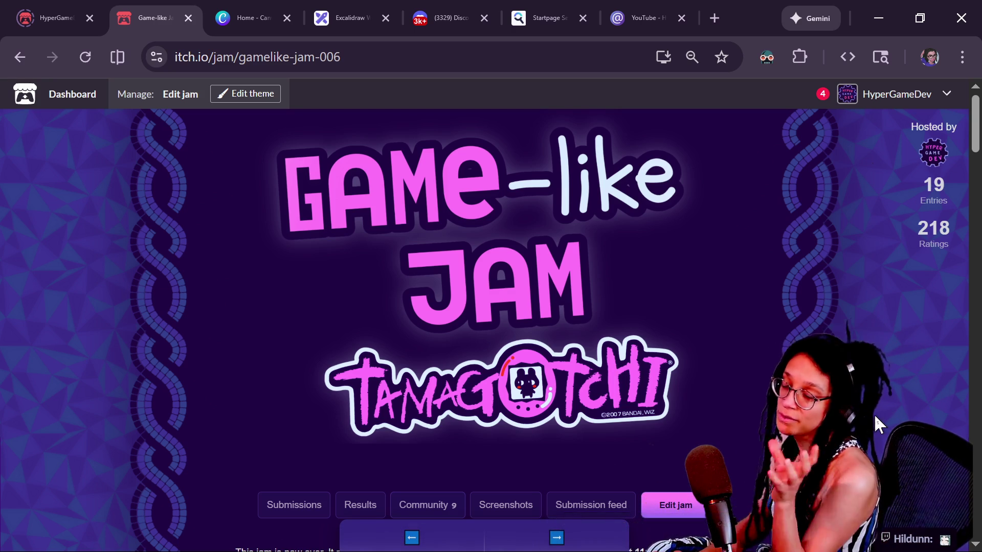
key("Caps_Lock")
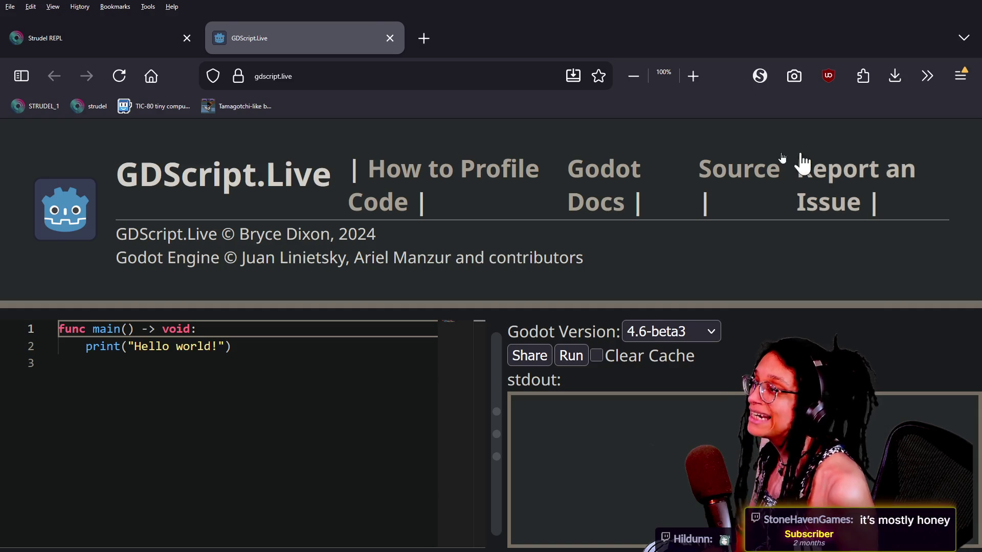
left_click(429, 38)
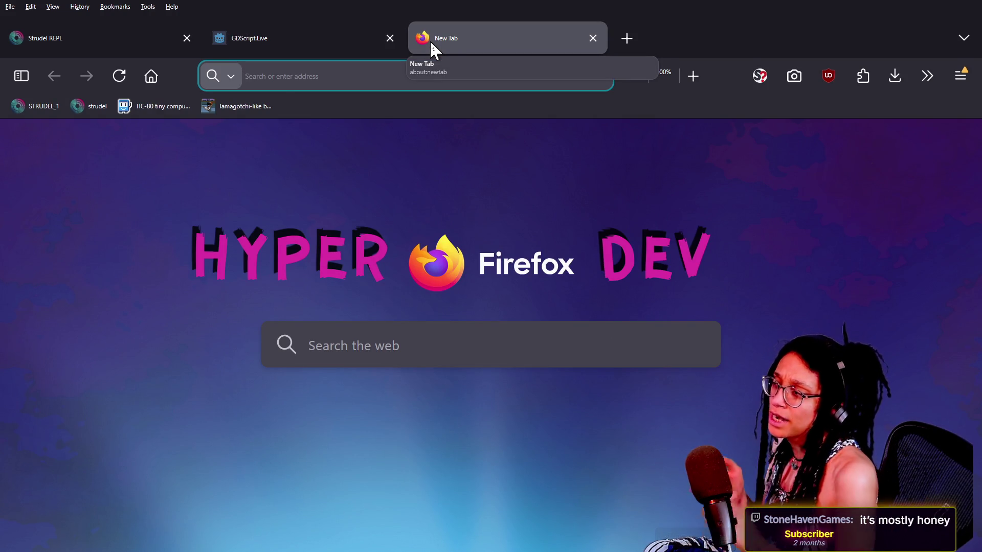
left_click(228, 109)
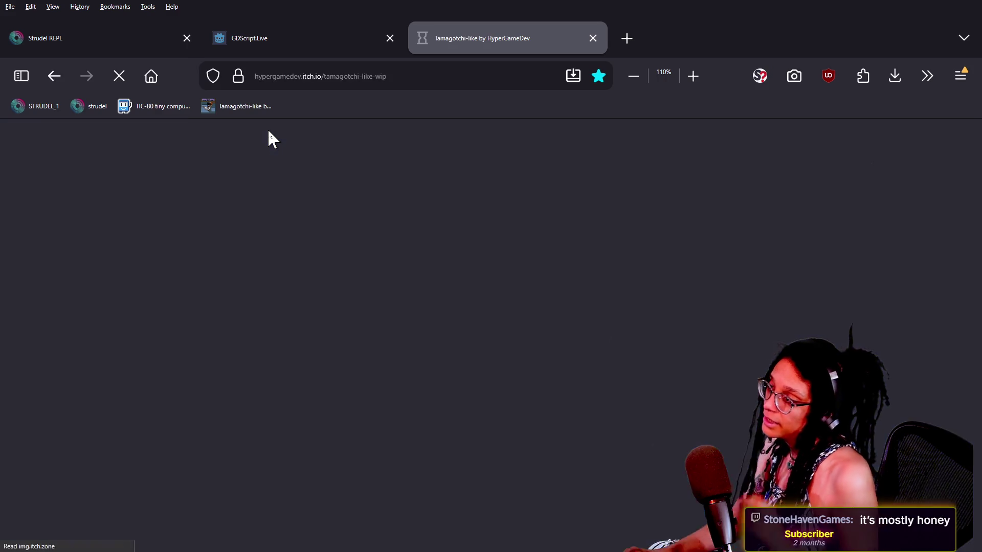
left_click(542, 333)
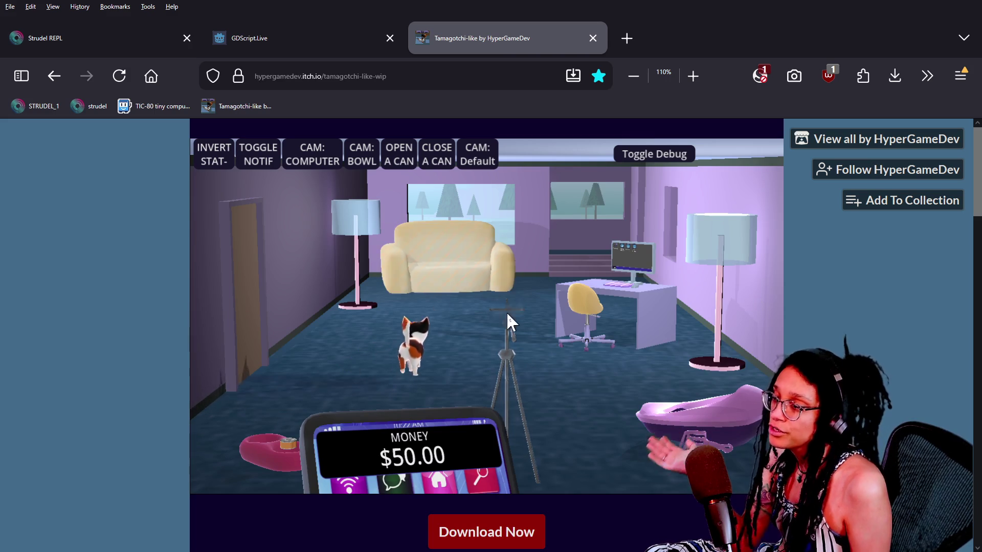
Send the cat to the couch, pet it, and return to the room view.
left_click(465, 262)
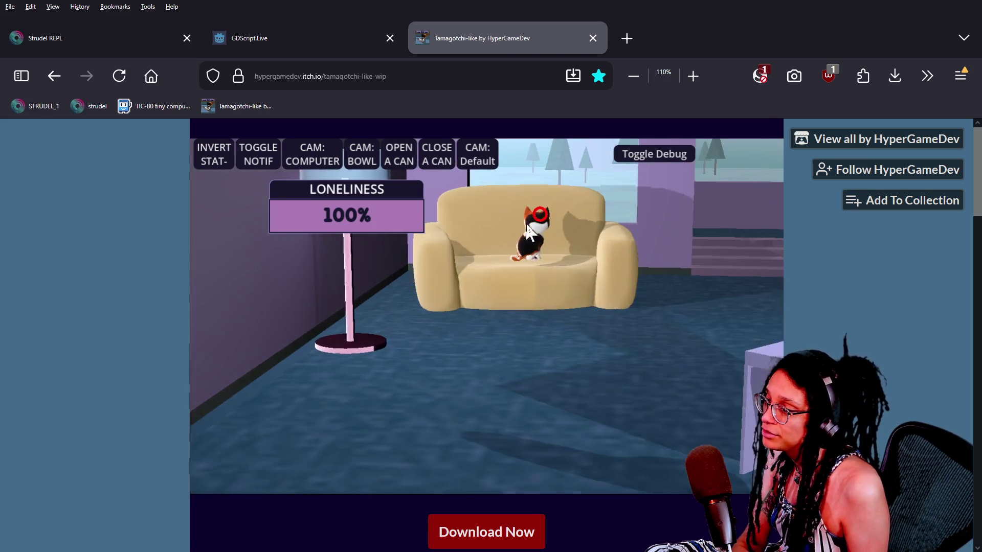
left_click(529, 258)
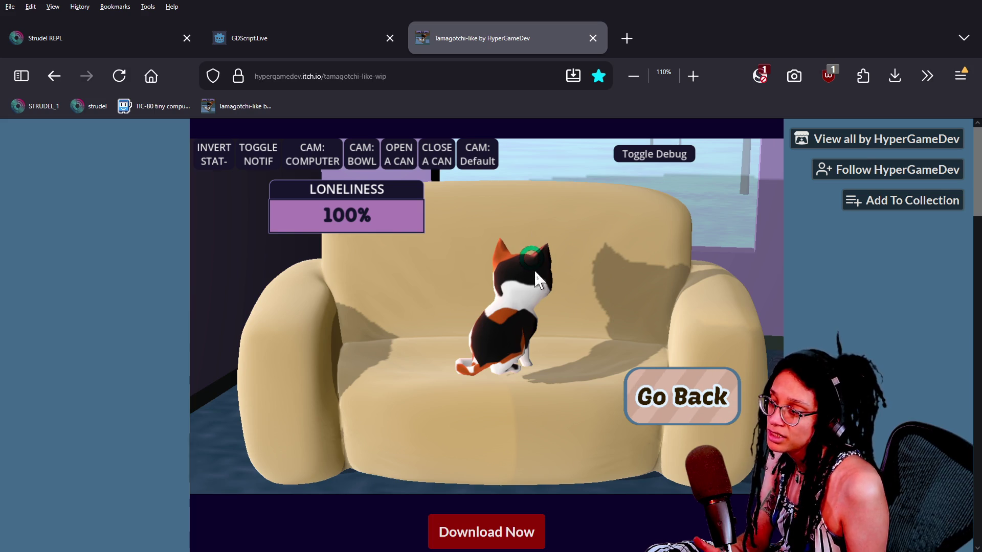
left_click(674, 416)
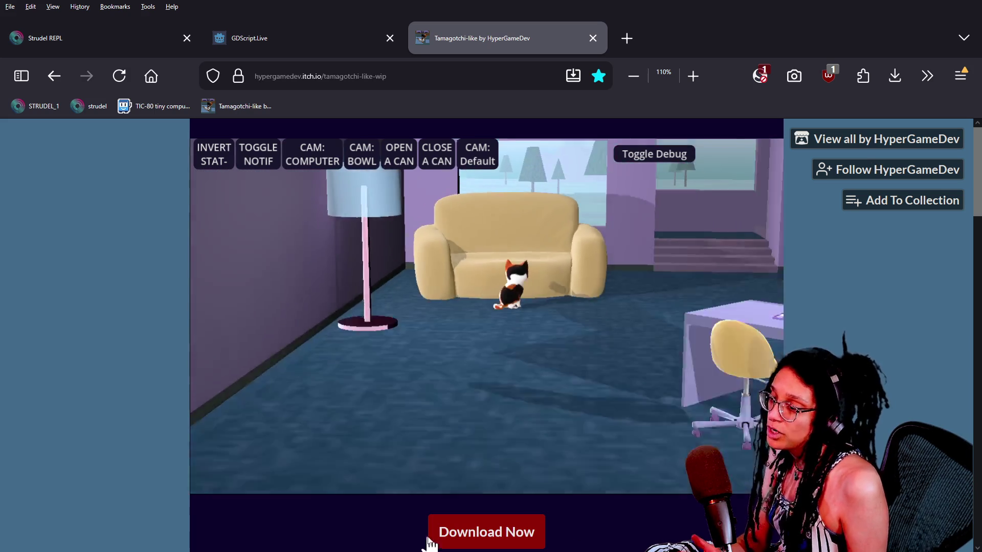
Aim the tripod phone at the cat, then zoom into the computer's app desktop.
left_click(517, 327)
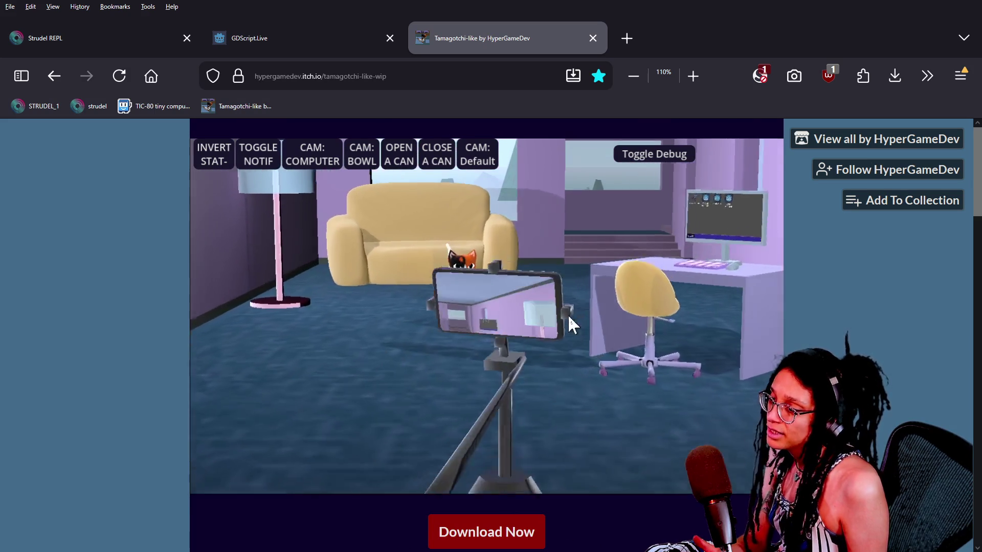
mouse_move(518, 319)
left_mouse_down()
mouse_move(525, 370)
mouse_move(526, 342)
left_mouse_up()
left_click(649, 394)
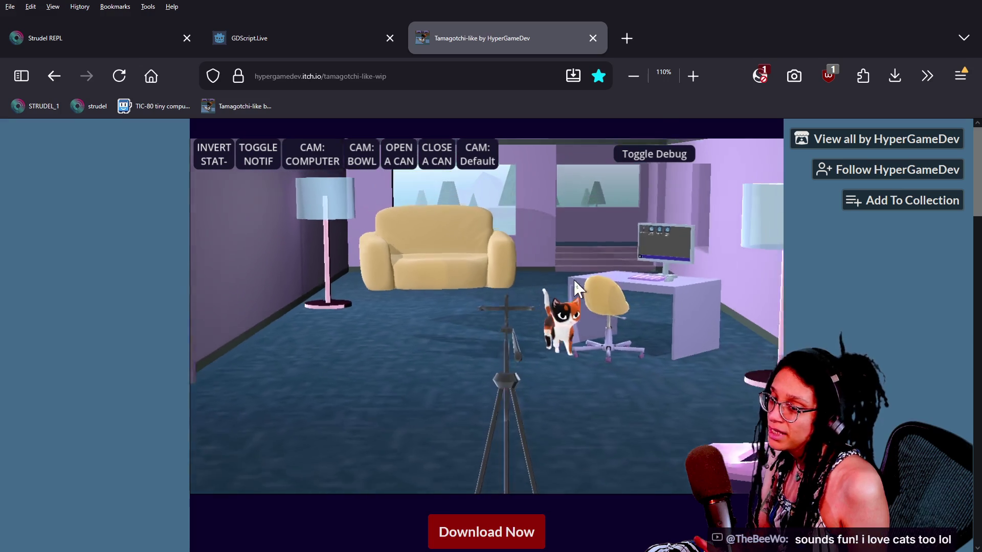
left_click(312, 153)
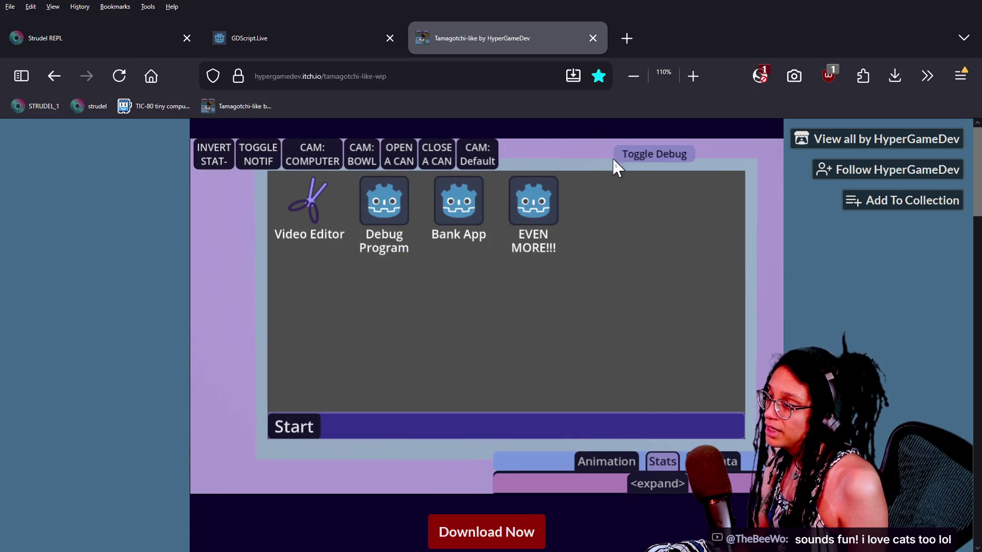
left_click(614, 156)
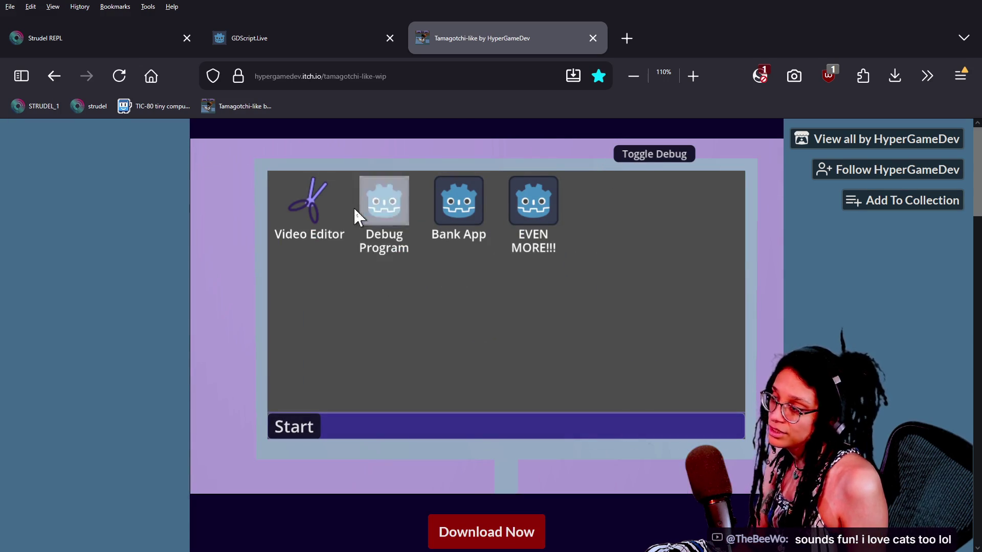
left_click(312, 210)
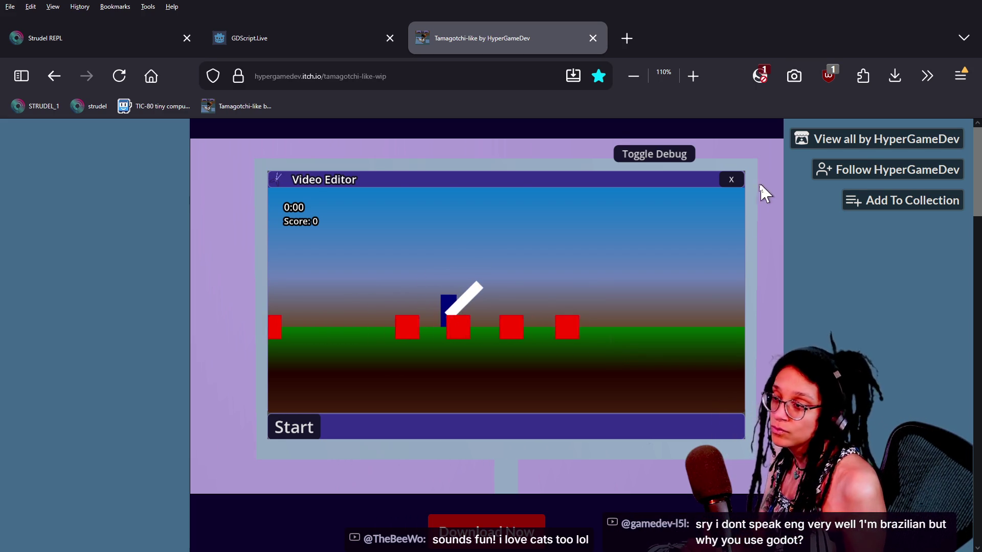
left_click(729, 181)
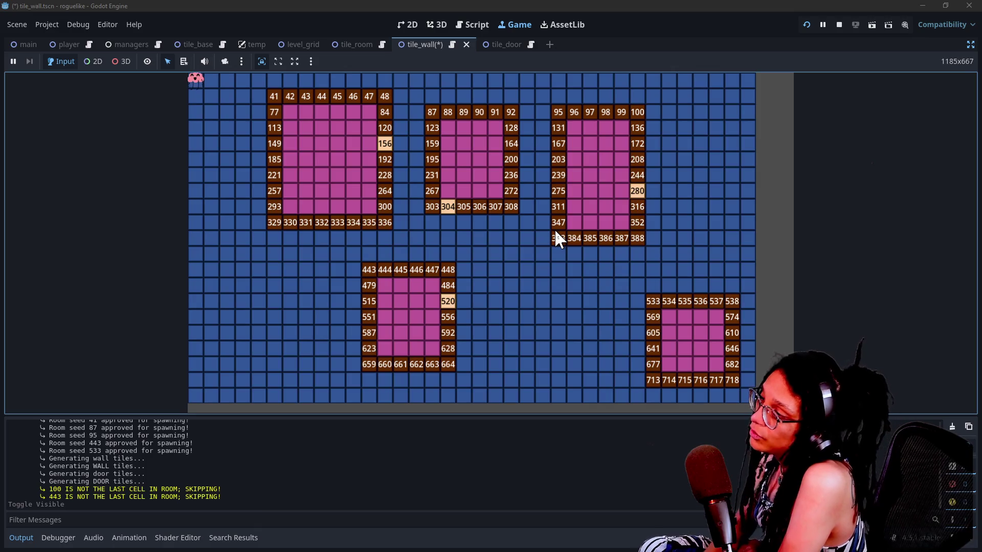
Regenerate the running level twelve times, inspecting each new layout of pink rooms and numbered doors.
left_click(555, 231)
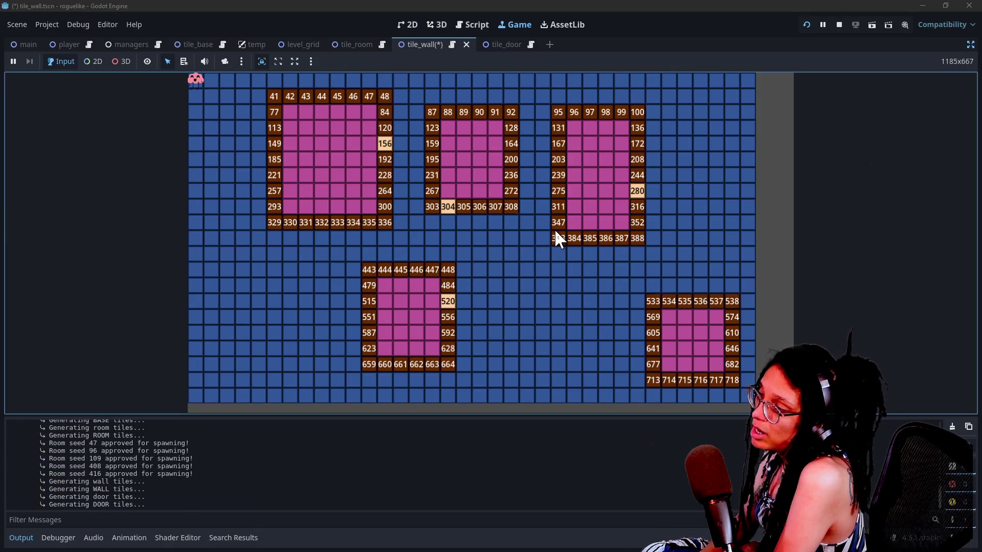
left_click(555, 231)
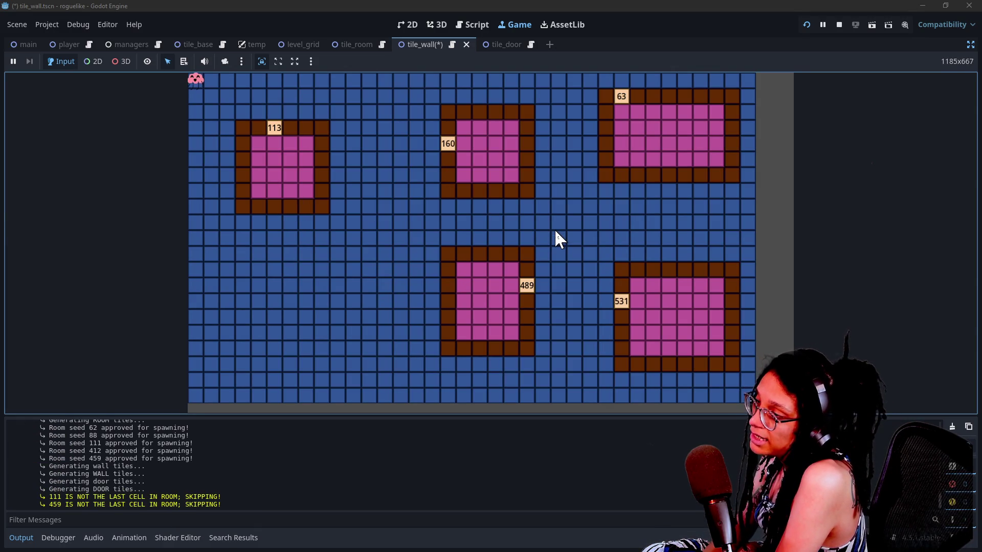
left_click(556, 232)
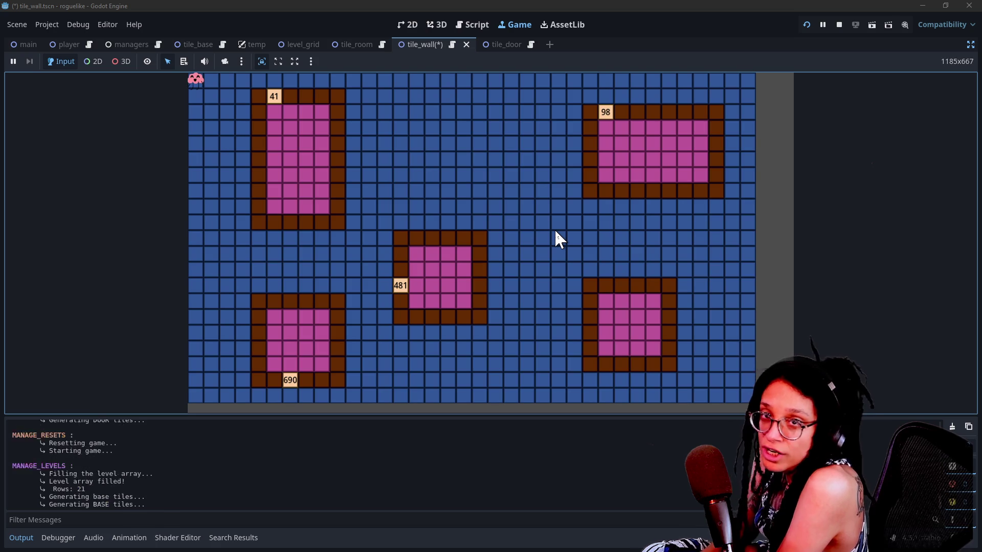
left_click(555, 232)
left_click(555, 231)
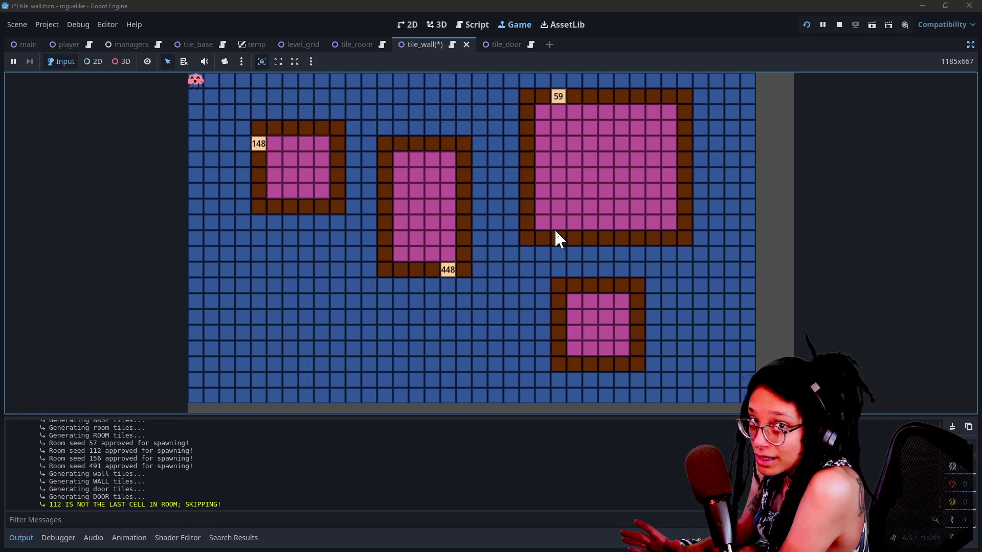
left_click(556, 231)
left_click(556, 231)
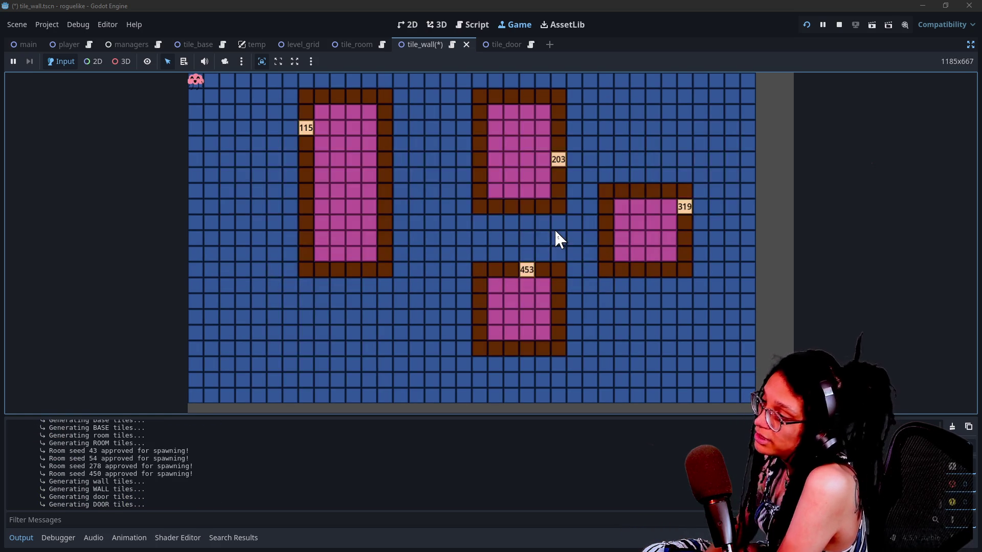
left_click(556, 231)
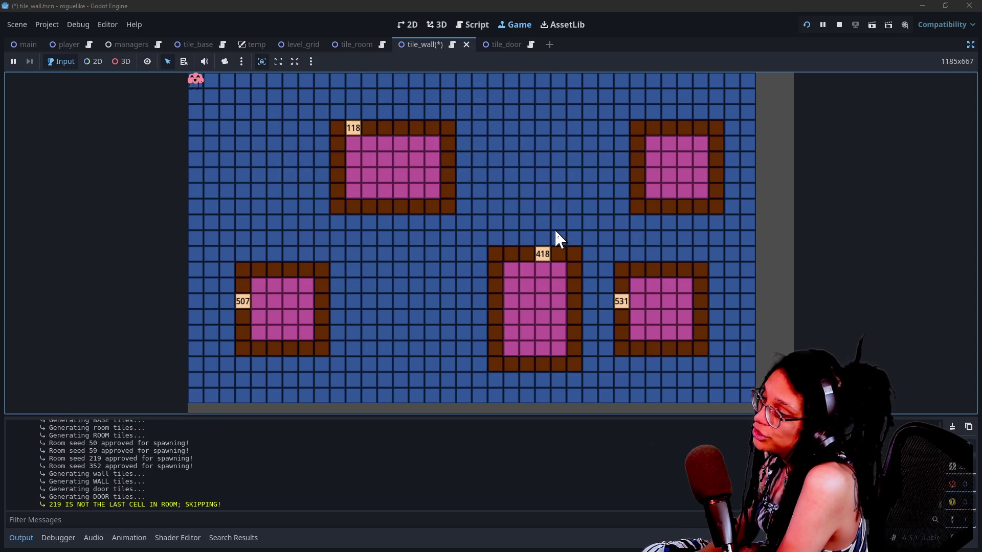
left_click(556, 231)
left_click(555, 231)
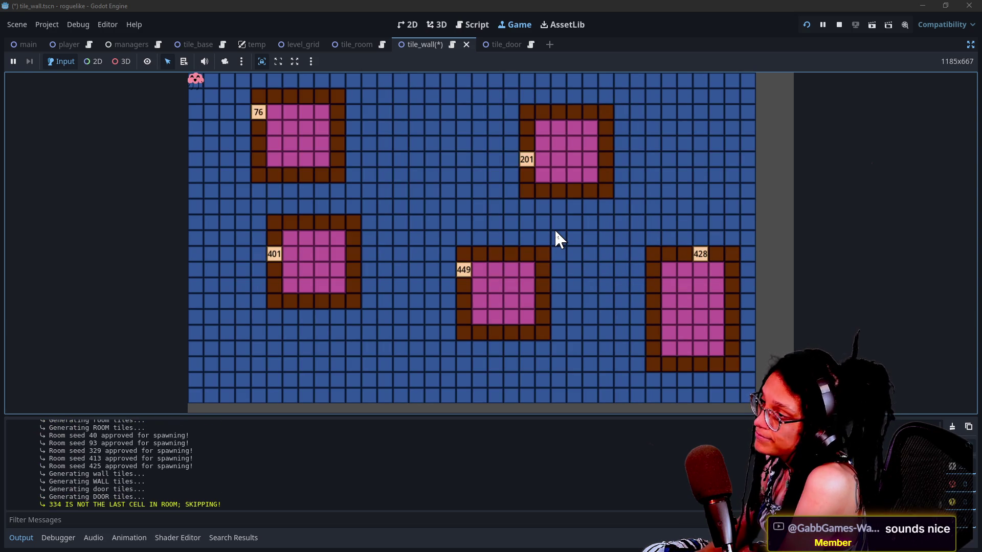
left_click(556, 231)
left_click(555, 231)
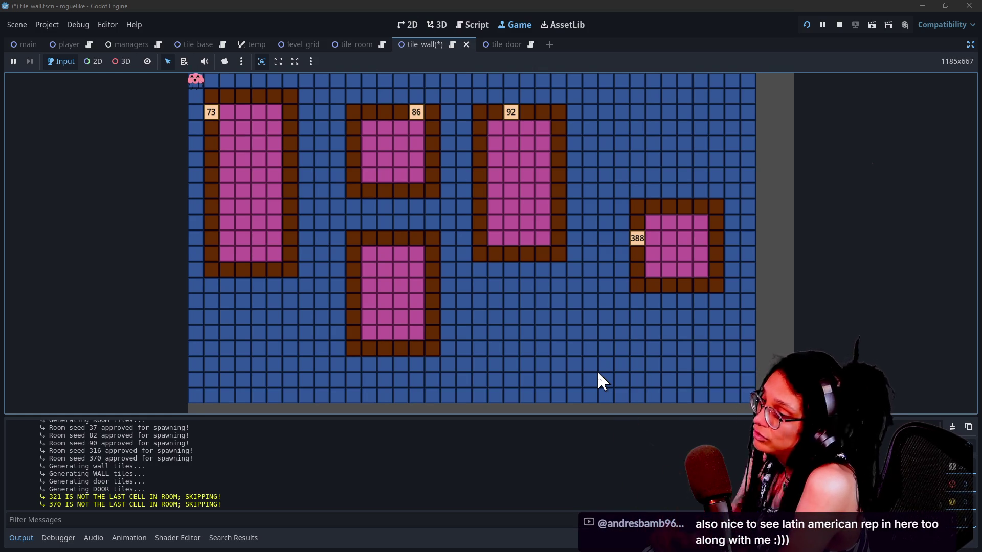
Regenerate the level layout once more with the space key.
key("space")
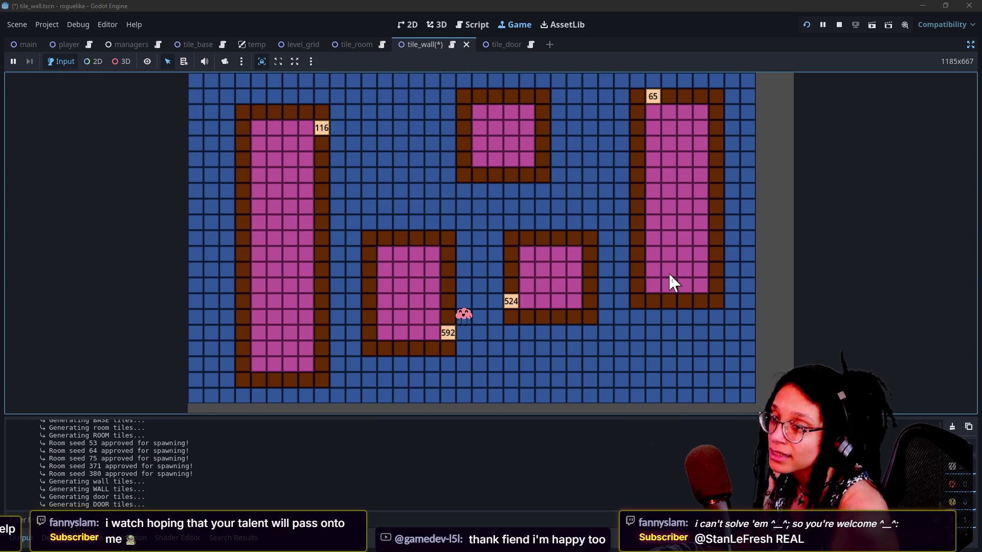
Switch to the browser showing the YouTube Studio live chat.
key("alt+Tab")
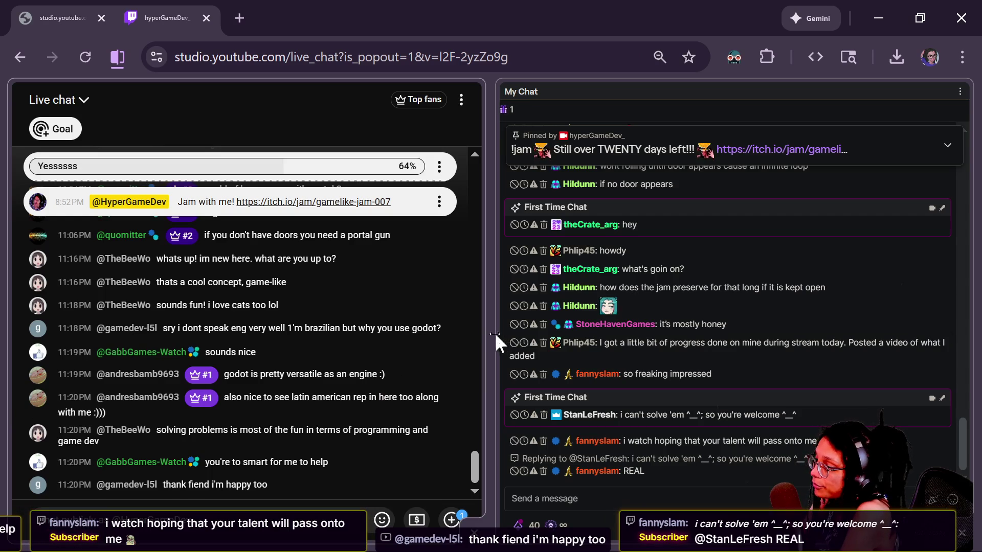
Drag the chat splitter left to widen My Chat, then return to the running Godot game.
mouse_move(490, 334)
left_mouse_down()
mouse_move(395, 328)
mouse_move(434, 325)
left_mouse_up()
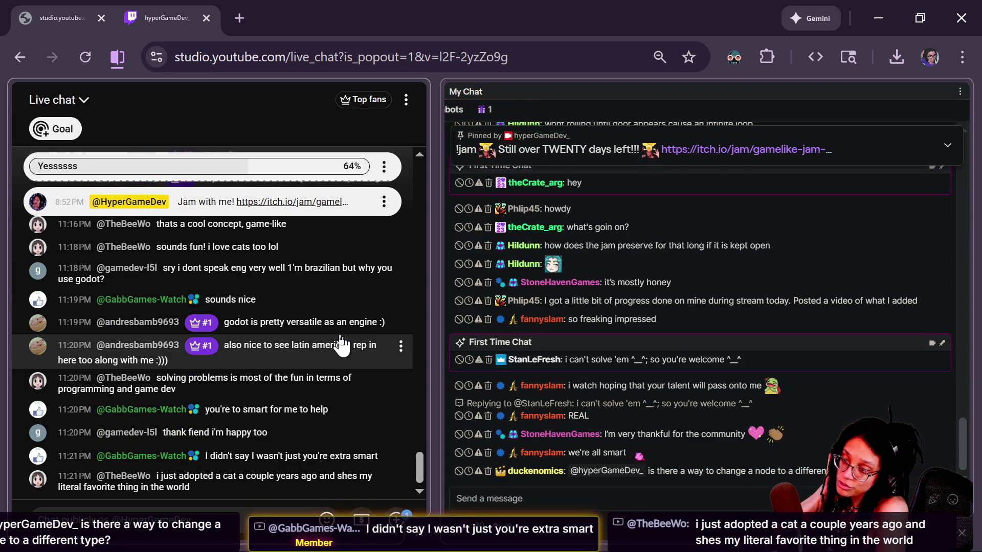
mouse_move(339, 339)
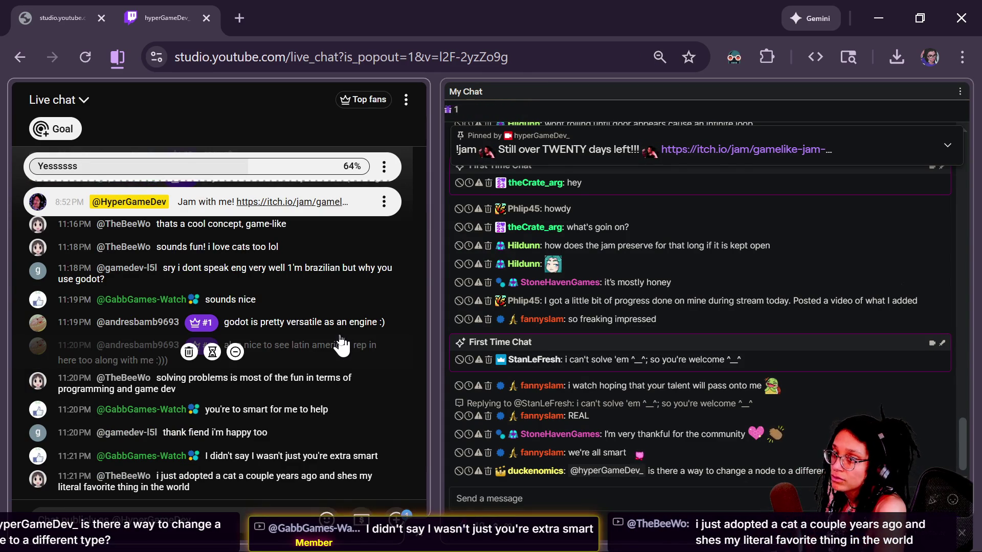
key("alt+Tab")
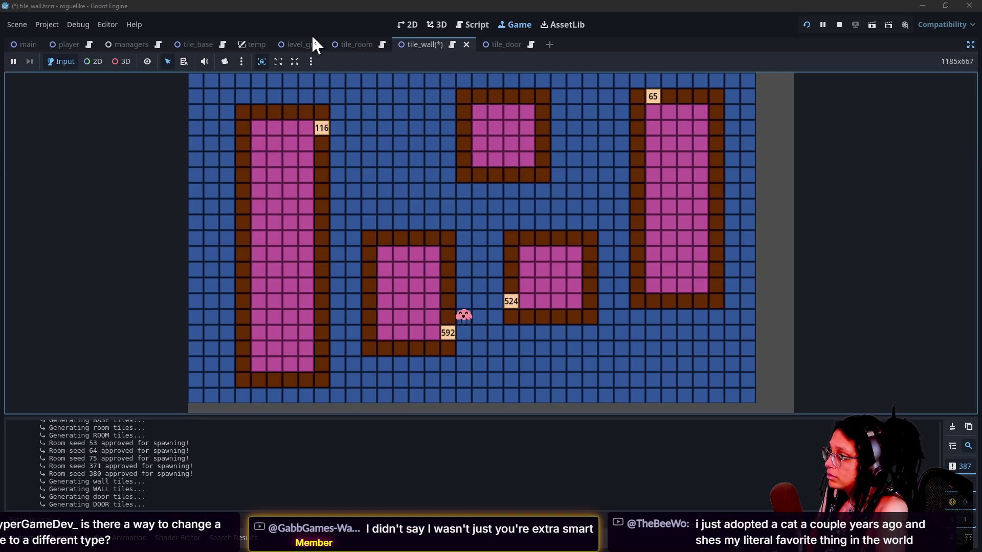
Restore the editor docks around the embedded game view.
left_click(969, 47)
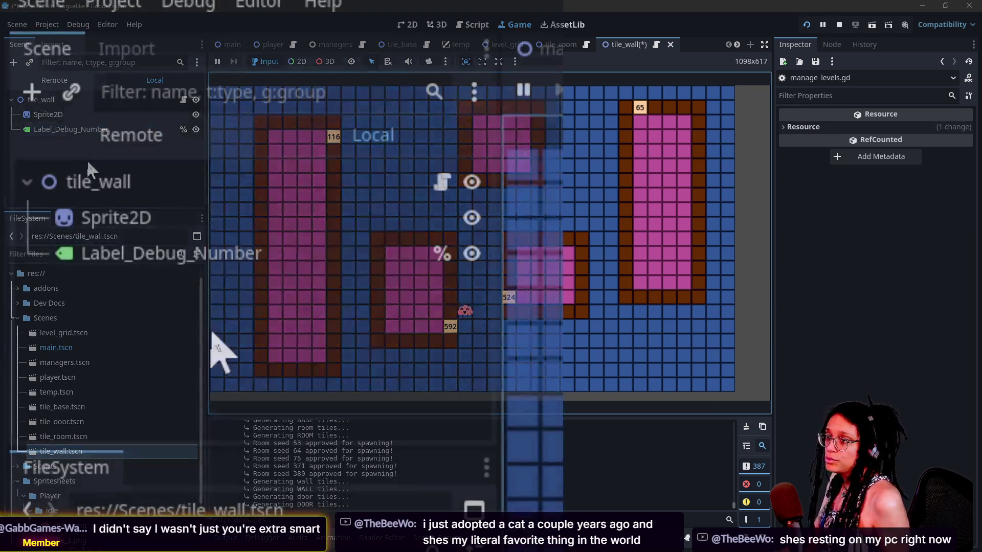
Open the context menu for the Label_Debug_Number node in the Scene dock.
right_click(70, 132)
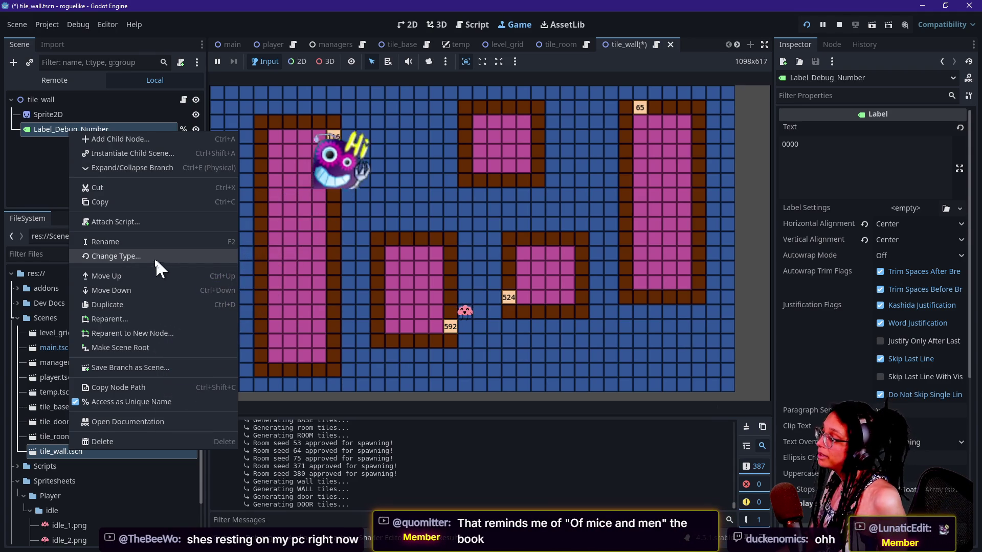
Start changing Label_Debug_Number's type but cancel, keeping it a Label.
left_click(139, 257)
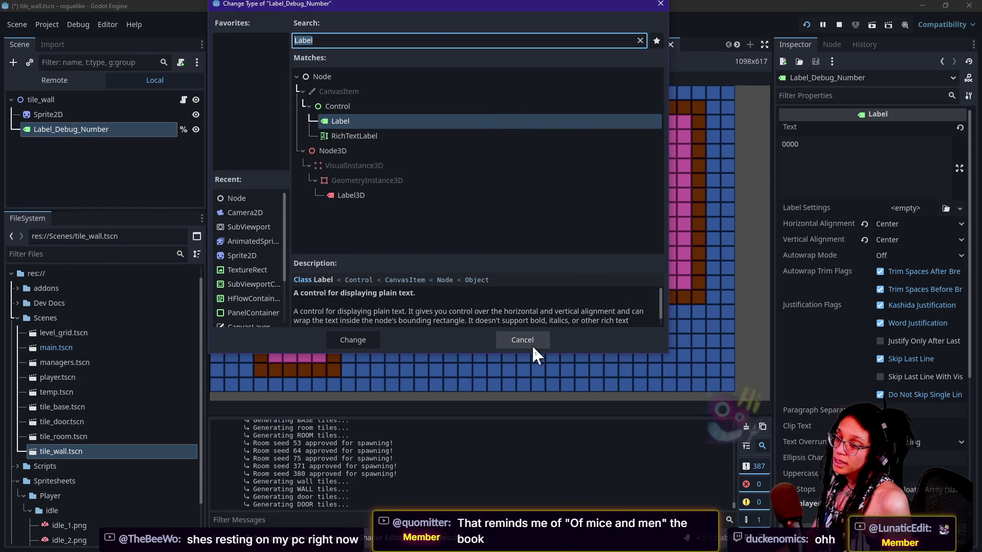
left_click(533, 340)
right_click(57, 108)
Dismiss the tile_wall node menu, refocus the running game, and switch to the browser chat.
right_click(34, 94)
right_click(36, 94)
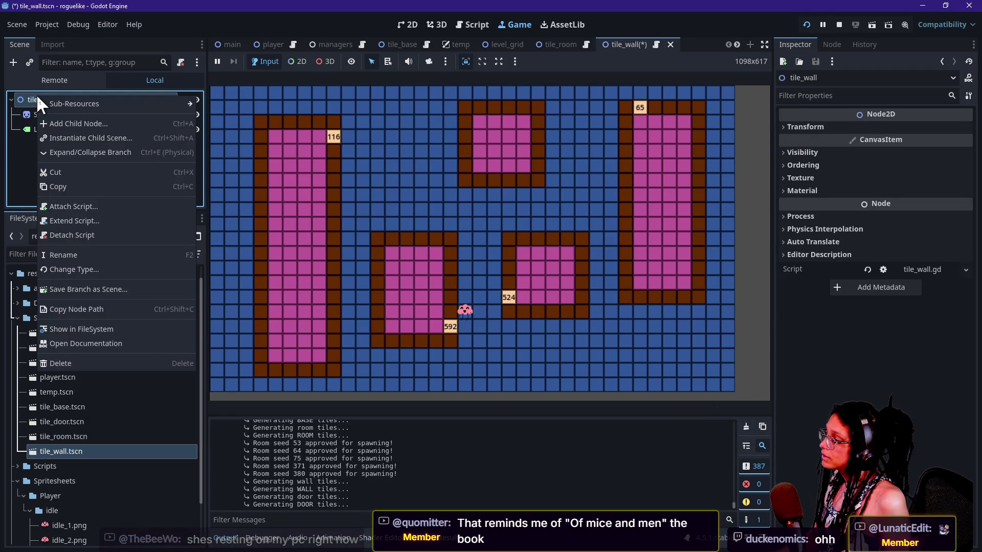
left_click(27, 130)
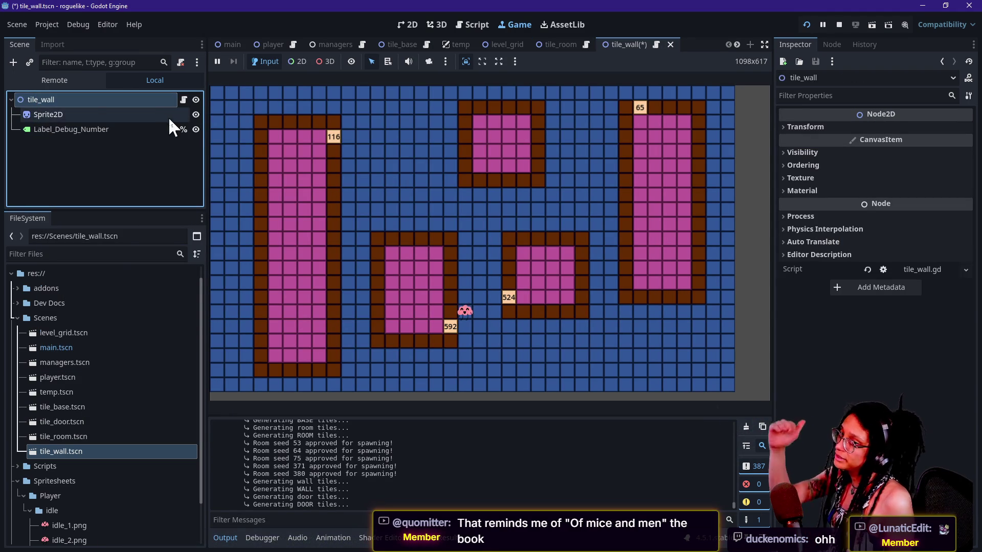
left_click(279, 102)
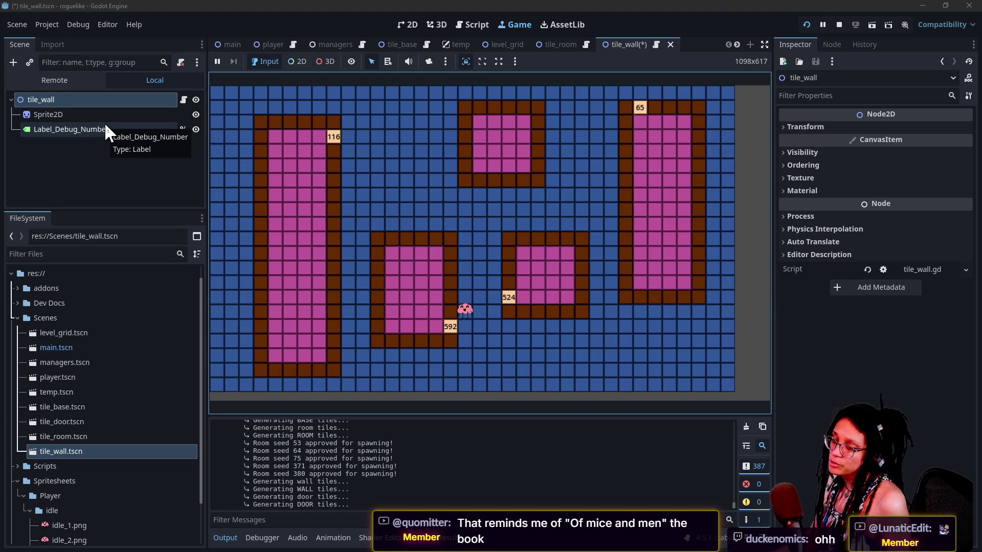
key("alt+Tab")
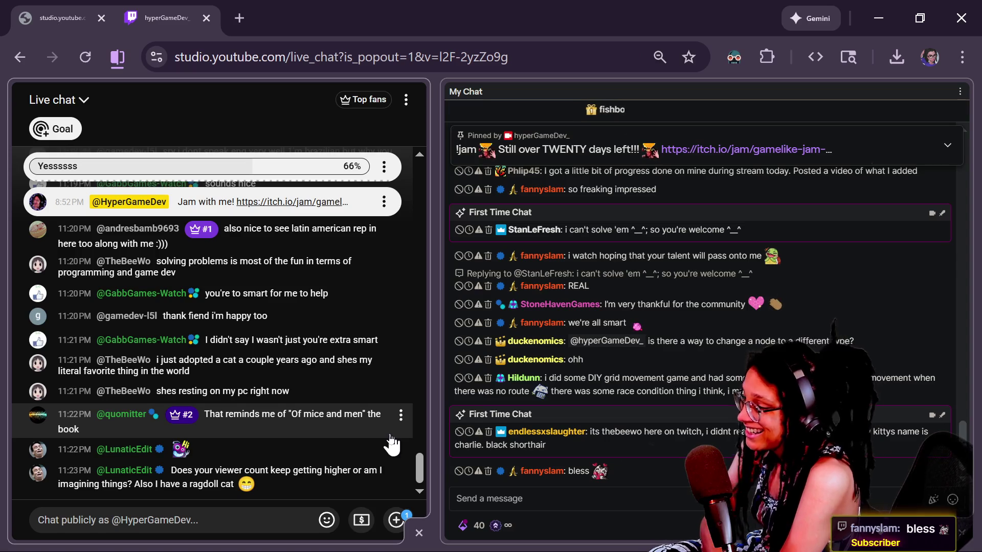
Select a viewer's YouTube cat message, then allow the AutoMod-held cat message into Twitch's My Chat.
triple_click(153, 367)
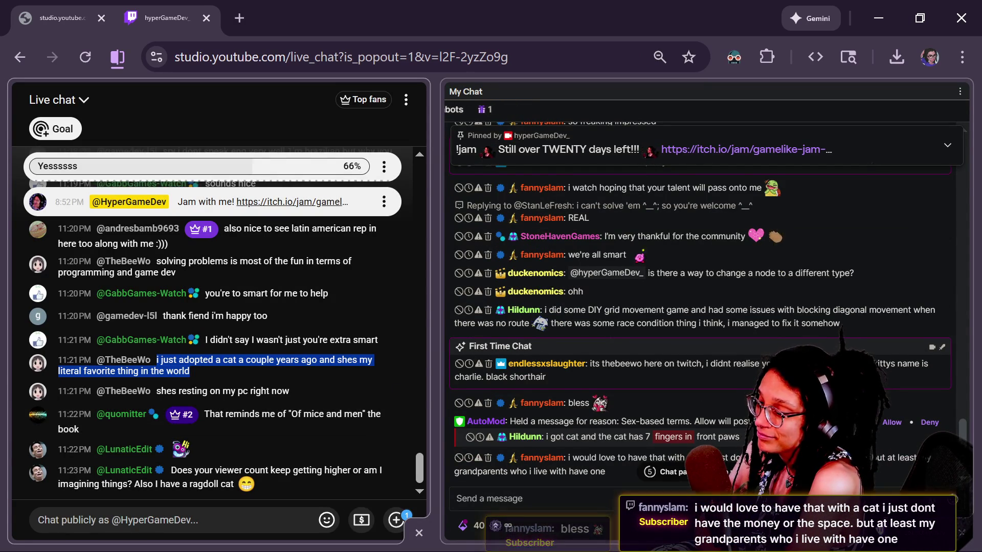
left_click(900, 422)
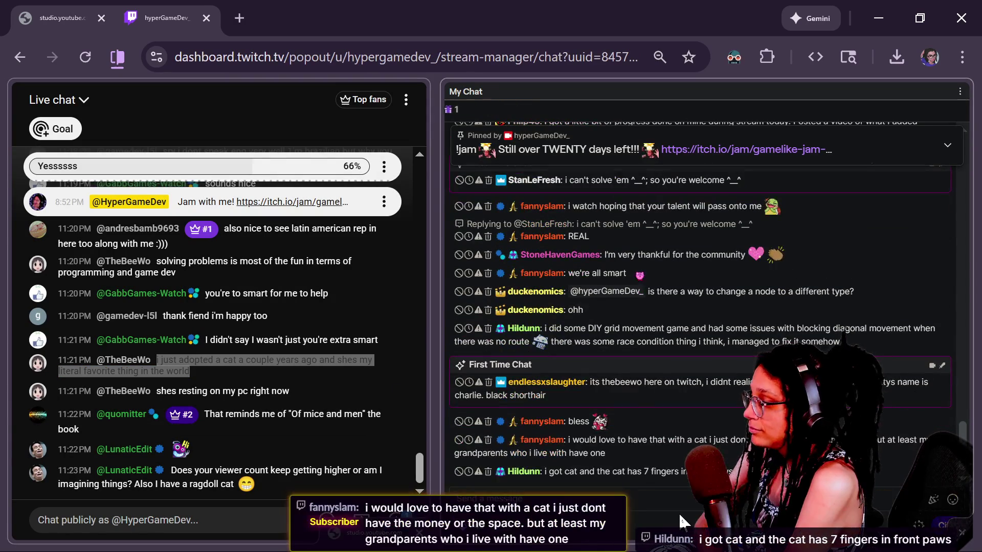
left_click(328, 399)
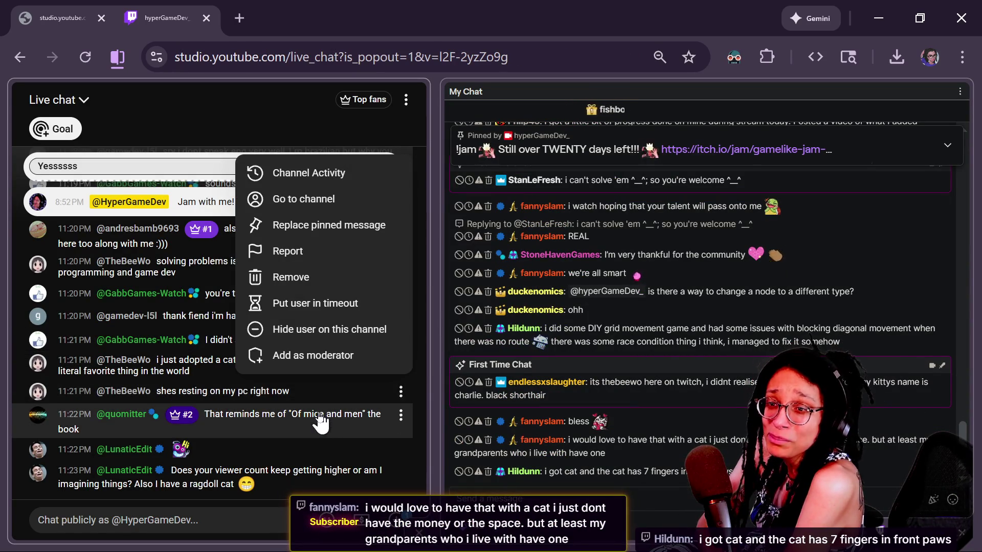
left_click(285, 508)
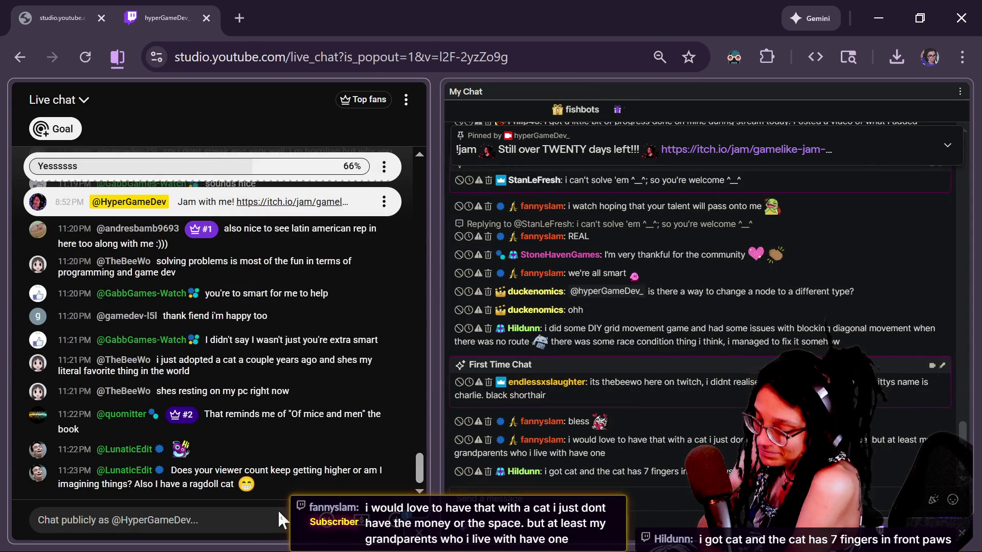
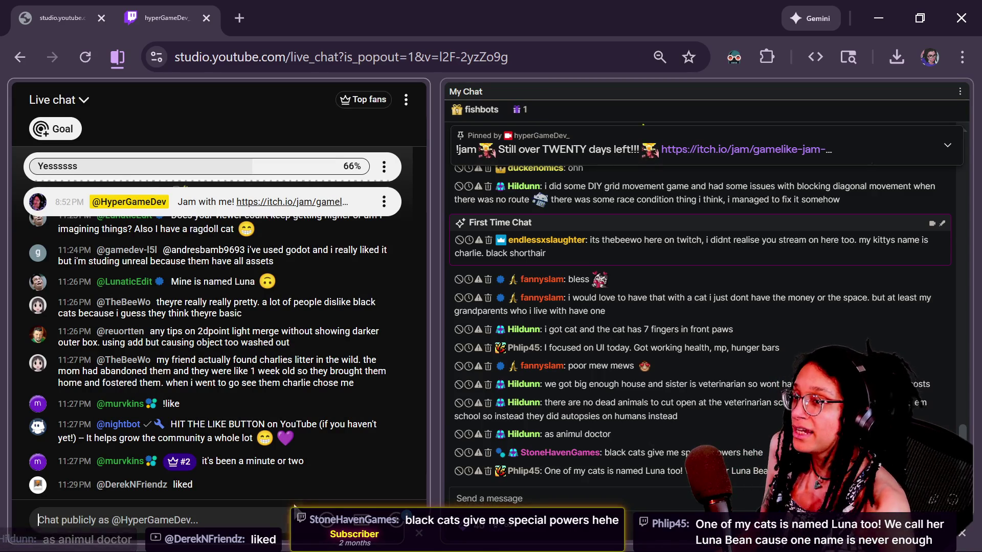
Search Startpage for 'XKCD CAT NAMES' in a new Chrome tab and open the Words for Pets result.
key("alt+Tab")
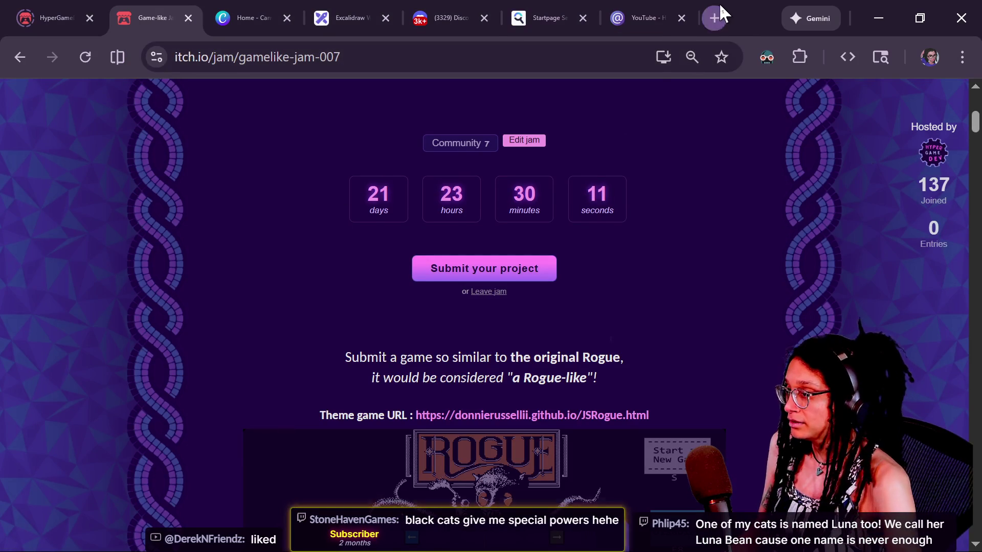
left_click(720, 5)
type("XKCD CAT NAME")
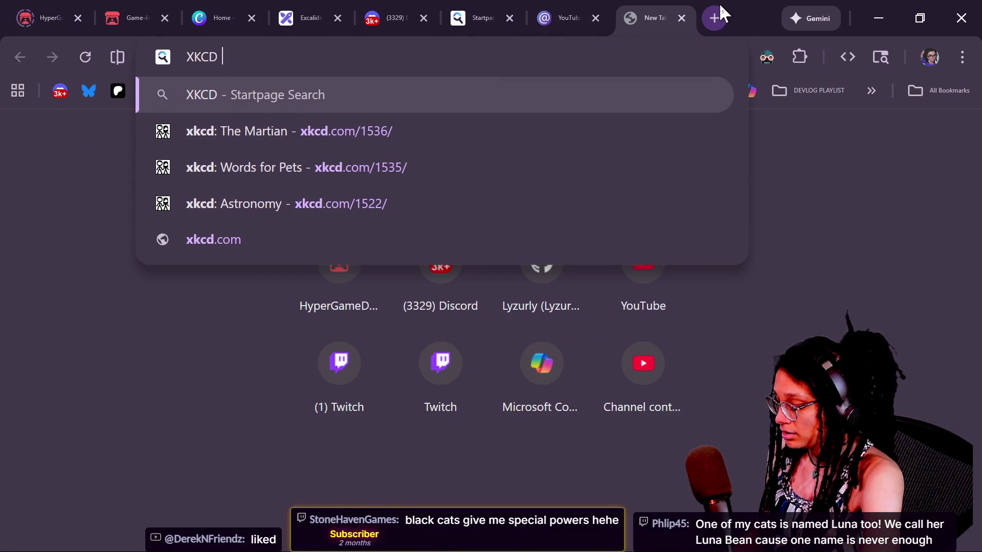
type("S")
key("Return")
key("Caps_Lock")
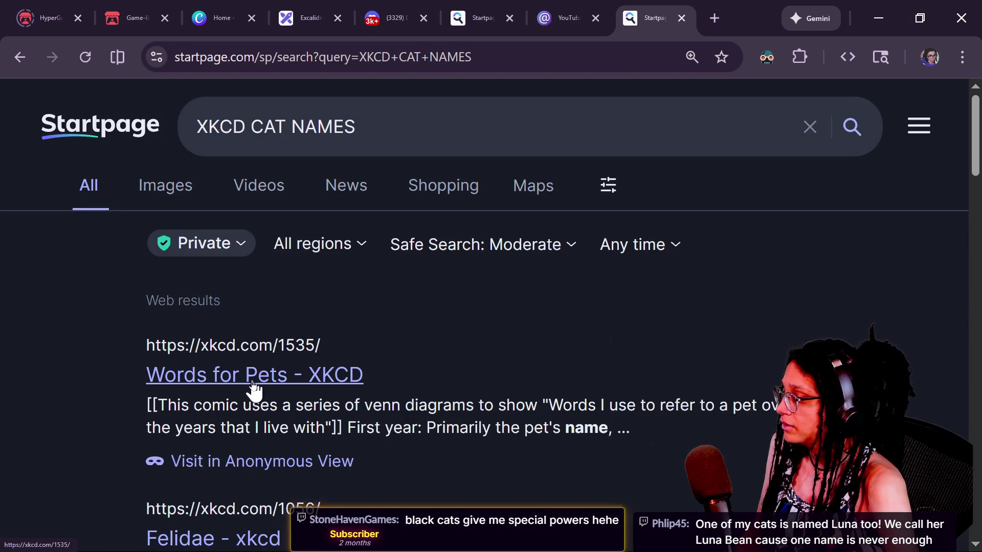
left_click(254, 390)
Read xkcd 1535 'Words for Pets' down to the Fourth Year Onward panel, then select its address.
scroll(511, 293, "down", 5)
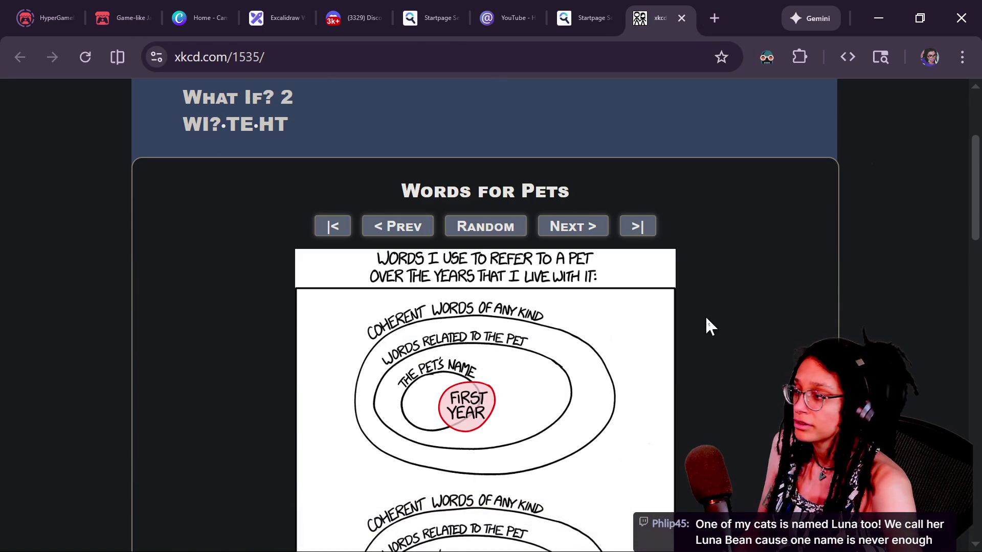
scroll(707, 317, "down", 2)
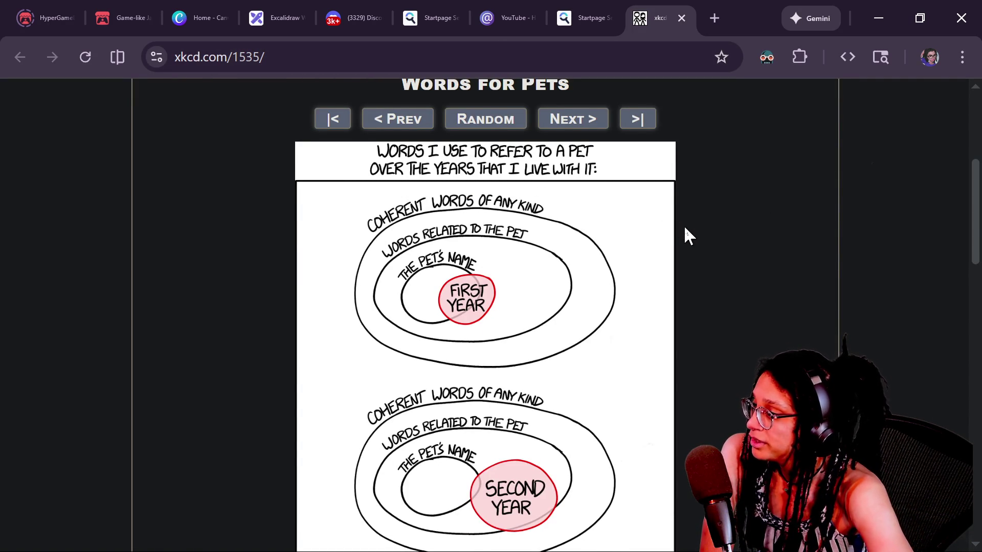
scroll(685, 232, "down", 1)
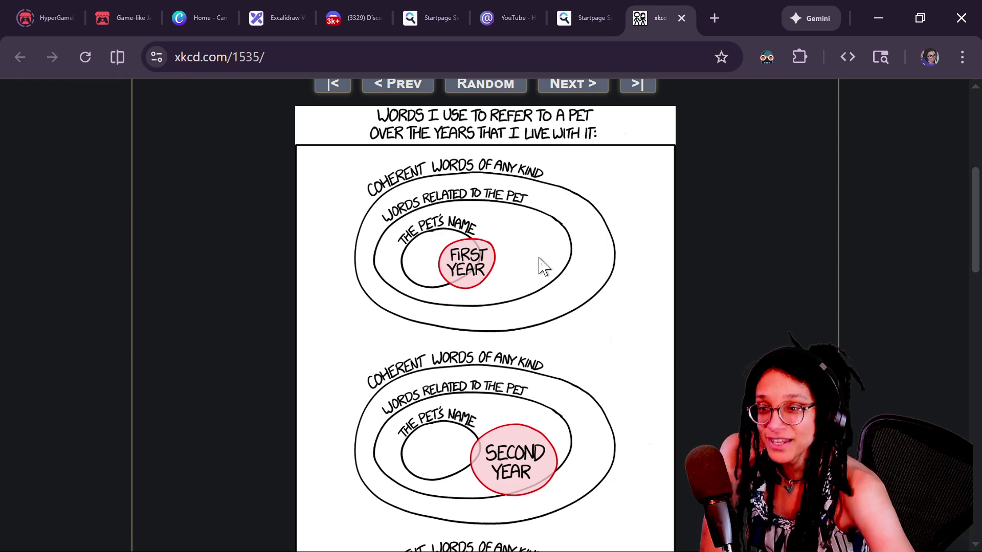
scroll(617, 355, "down", 2)
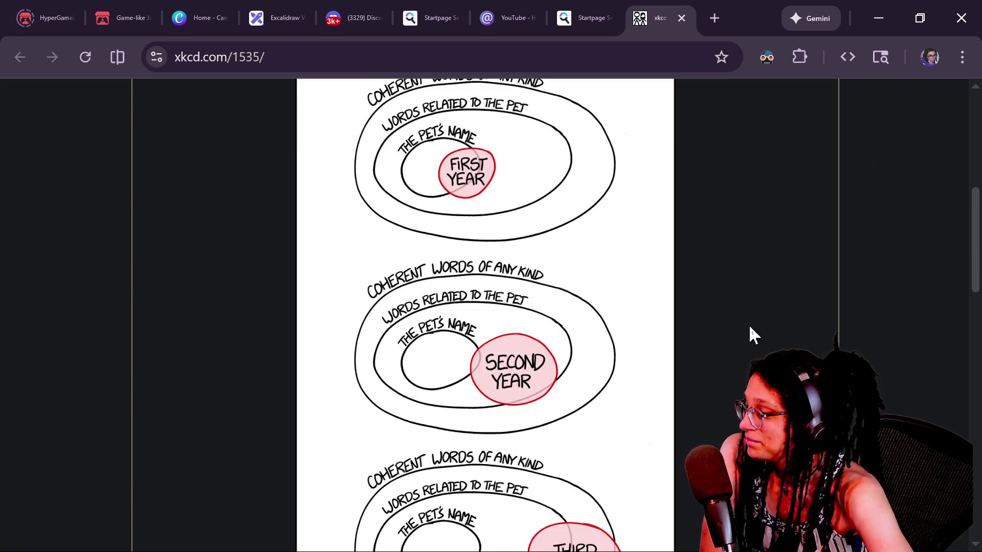
scroll(737, 329, "down", 2)
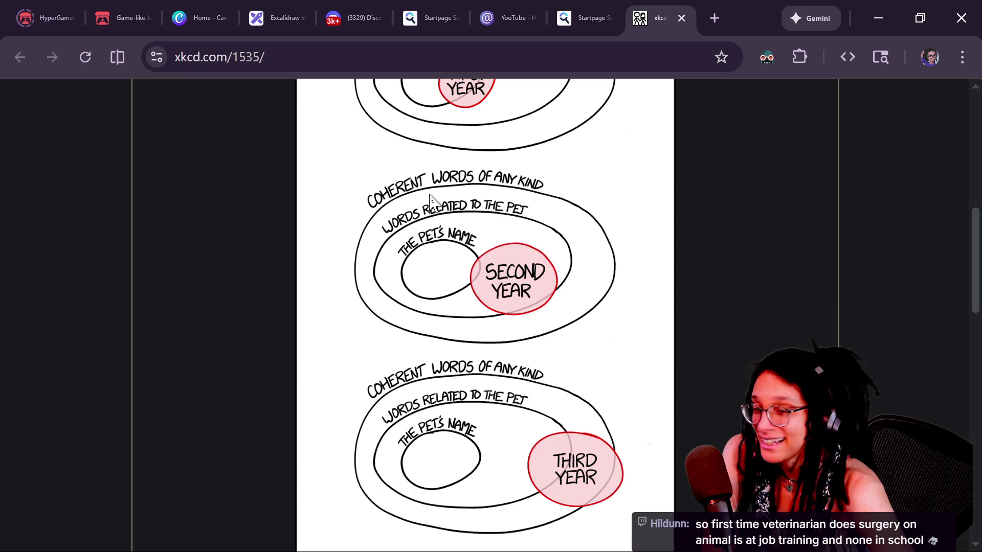
scroll(680, 306, "down", 4)
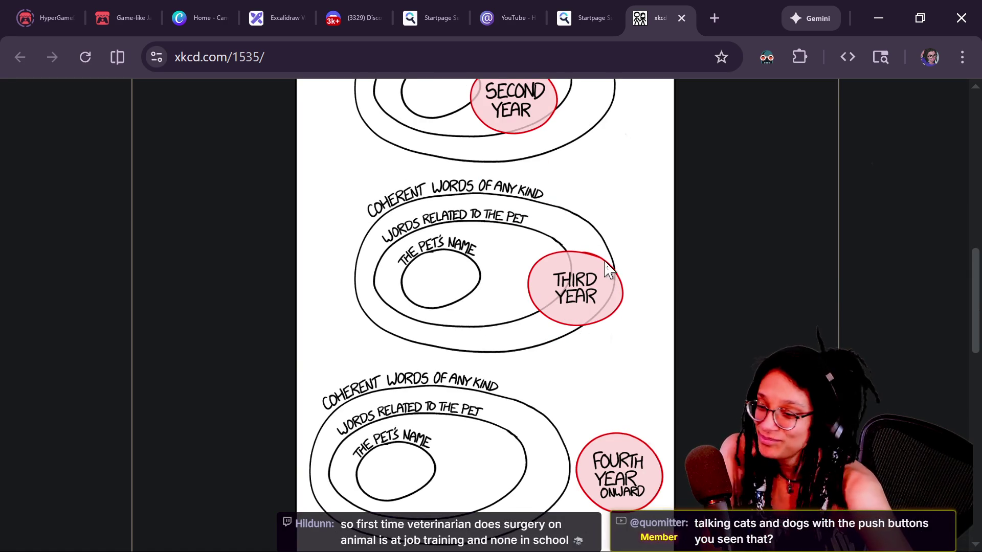
scroll(620, 329, "down", 3)
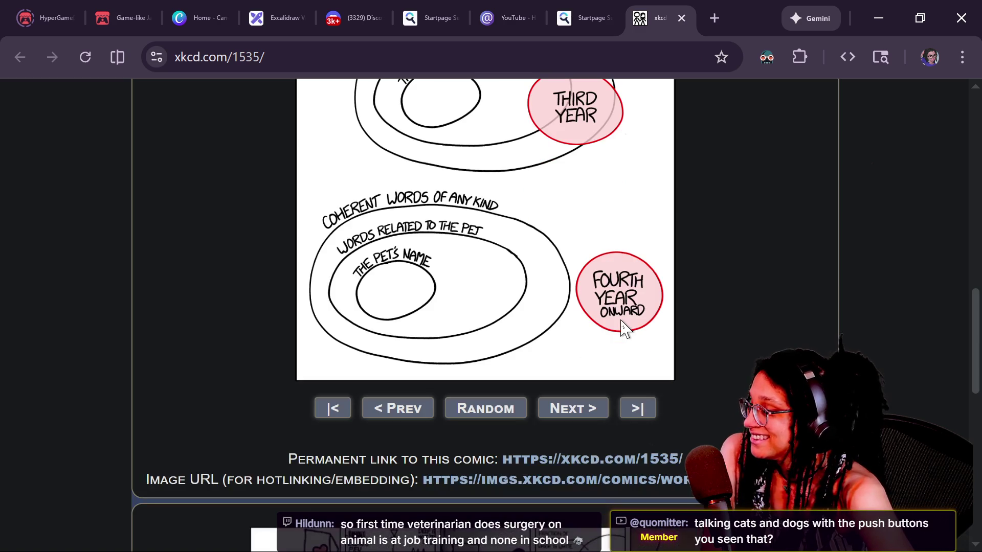
mouse_move(674, 245)
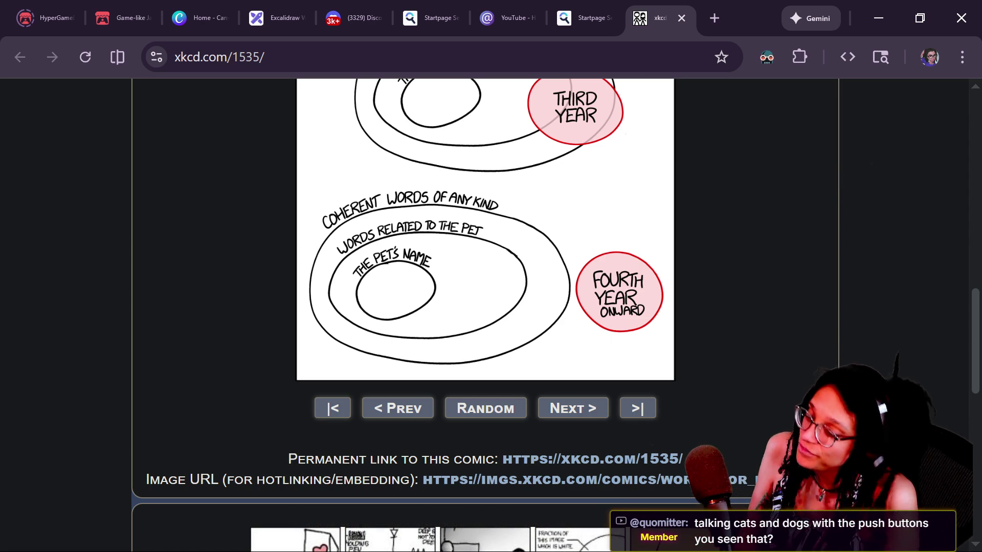
left_click_drag(971, 317, 966, 238)
left_click(614, 59)
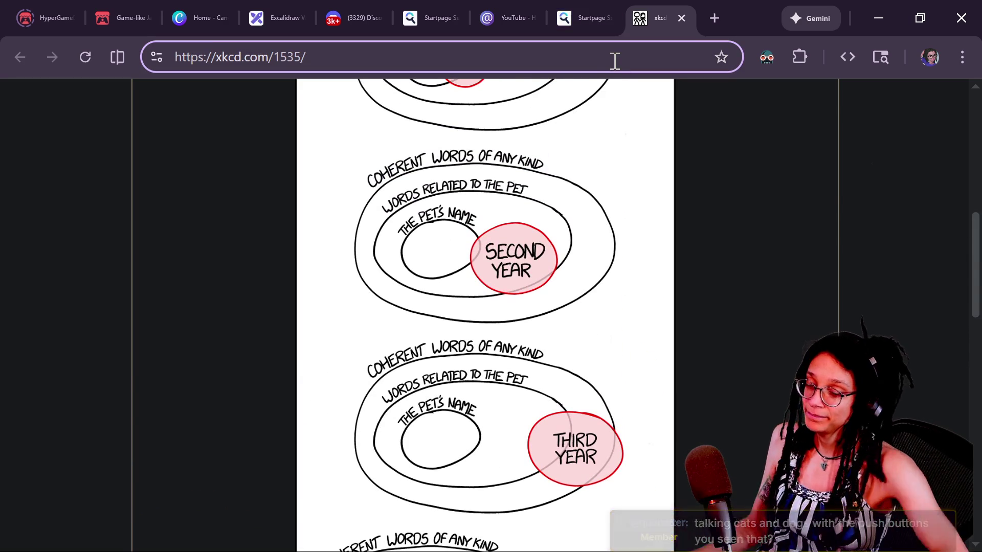
Glance at the Godot room-grid scene, then return to the YouTube Studio live chat popout.
key("alt+Tab")
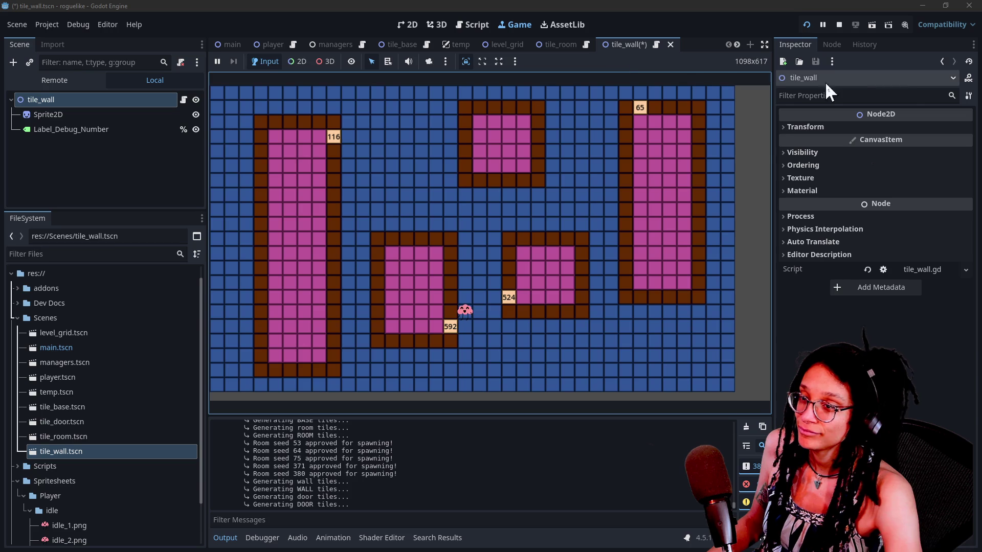
key("alt+Tab")
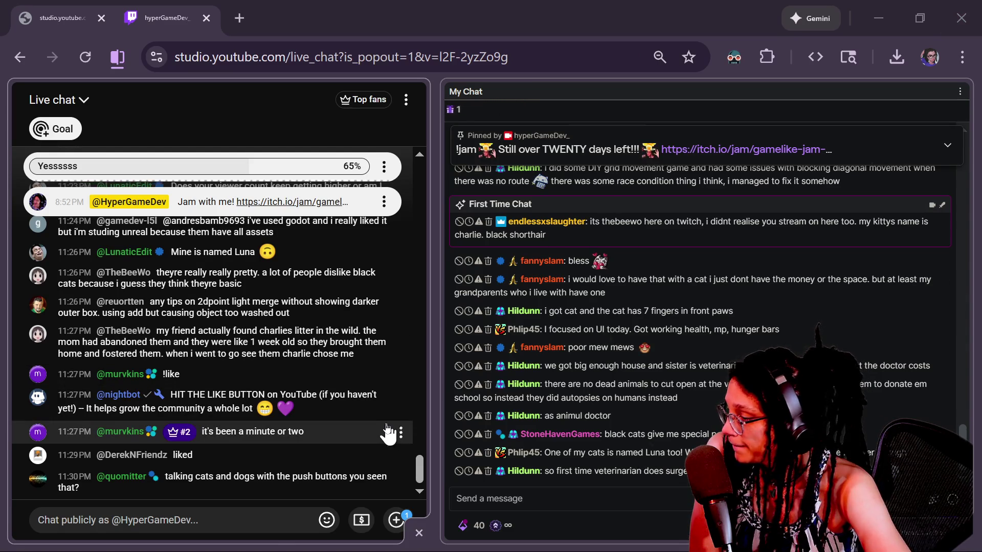
left_click_drag(419, 473, 418, 468)
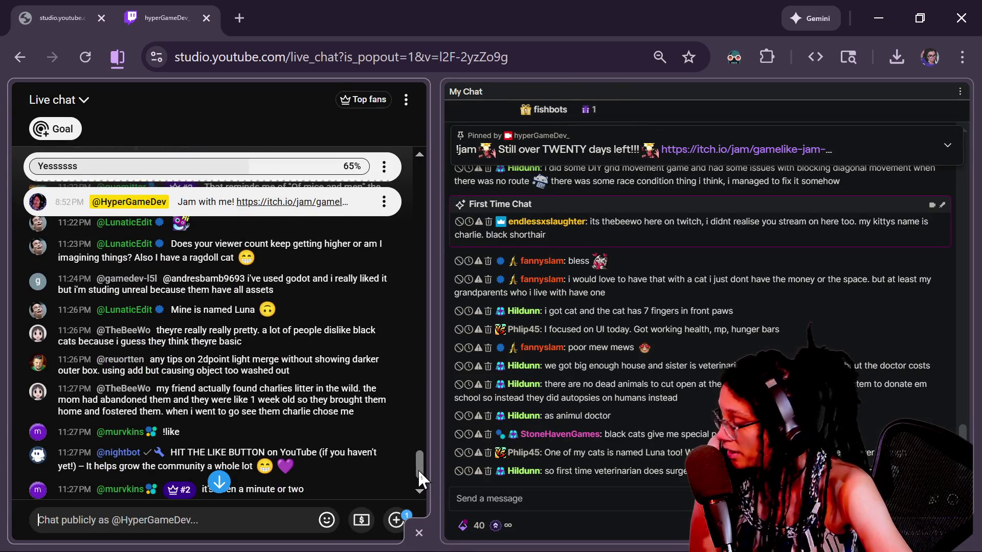
left_click_drag(419, 468, 417, 472)
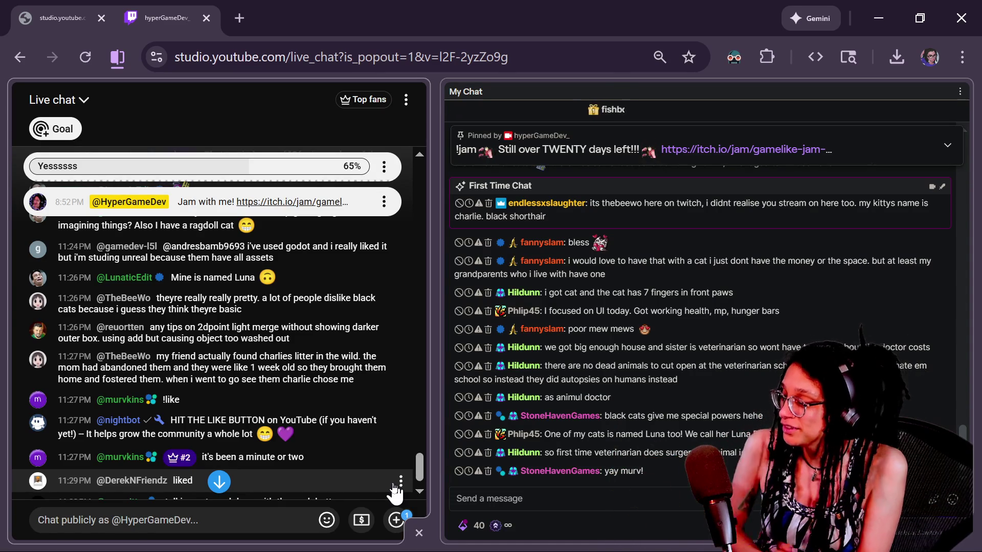
scroll(423, 466, "down", 3)
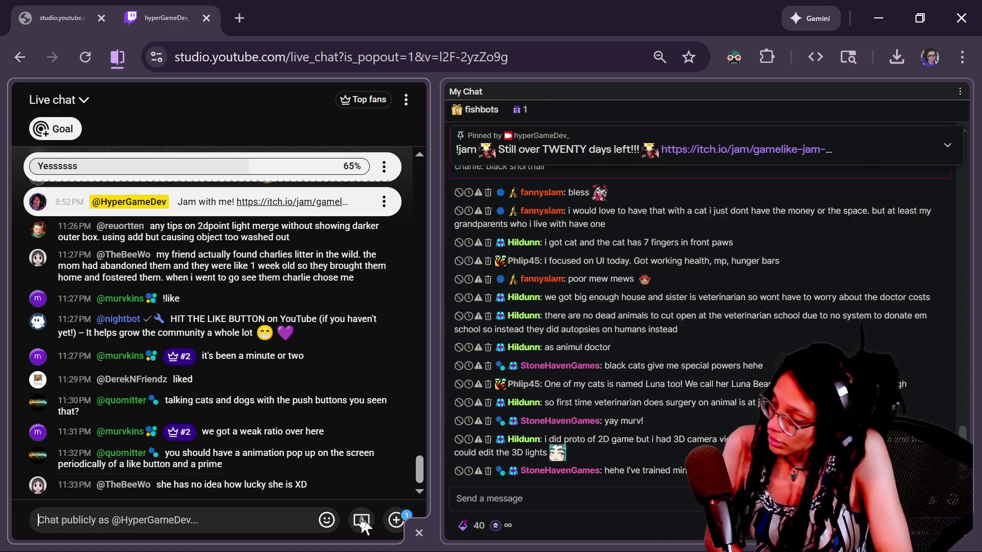
Grab the 11:32 PM chat suggestion about a pop-up like-button and prime animation, then switch to NOTES.txt.
right_click(238, 465)
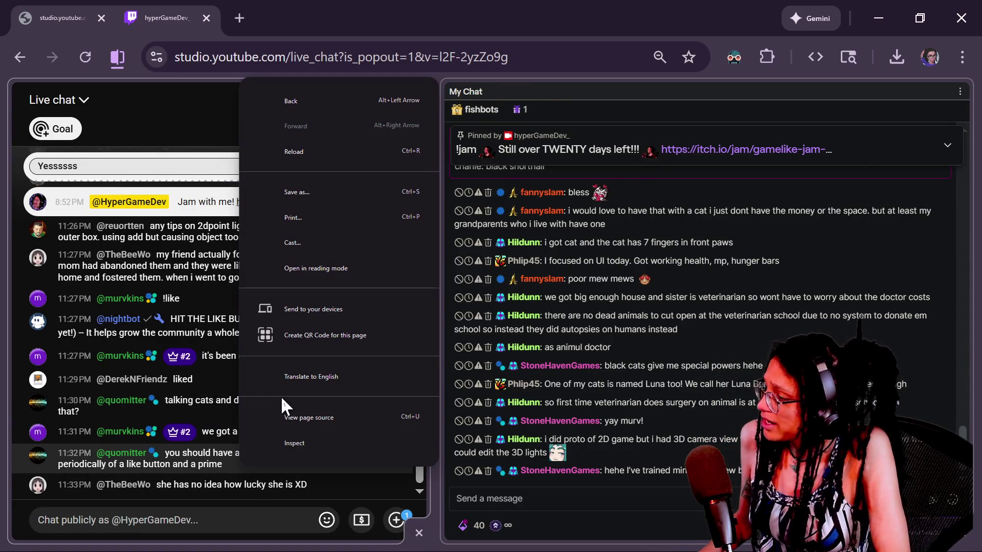
left_click(234, 458)
triple_click(235, 460)
key("ctrl+c")
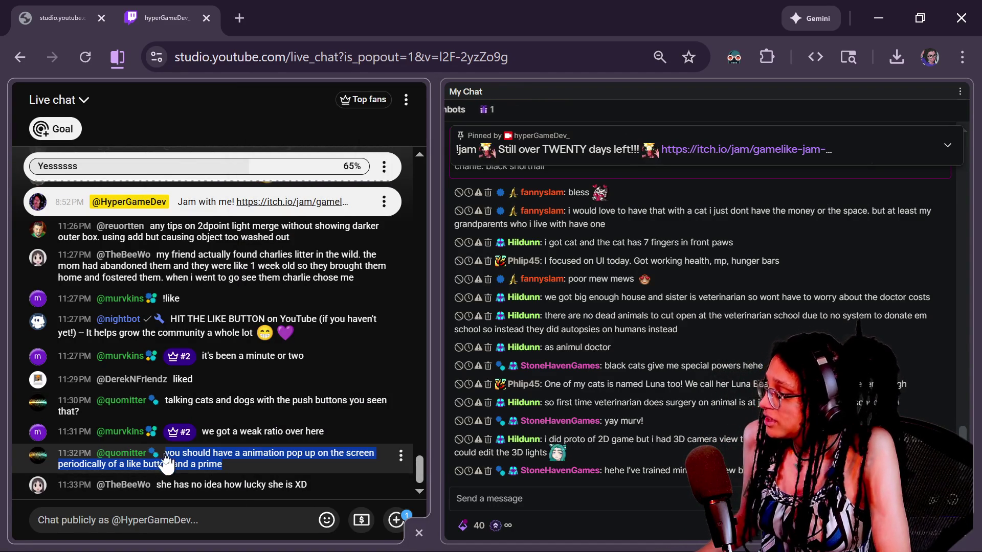
left_click(350, 473)
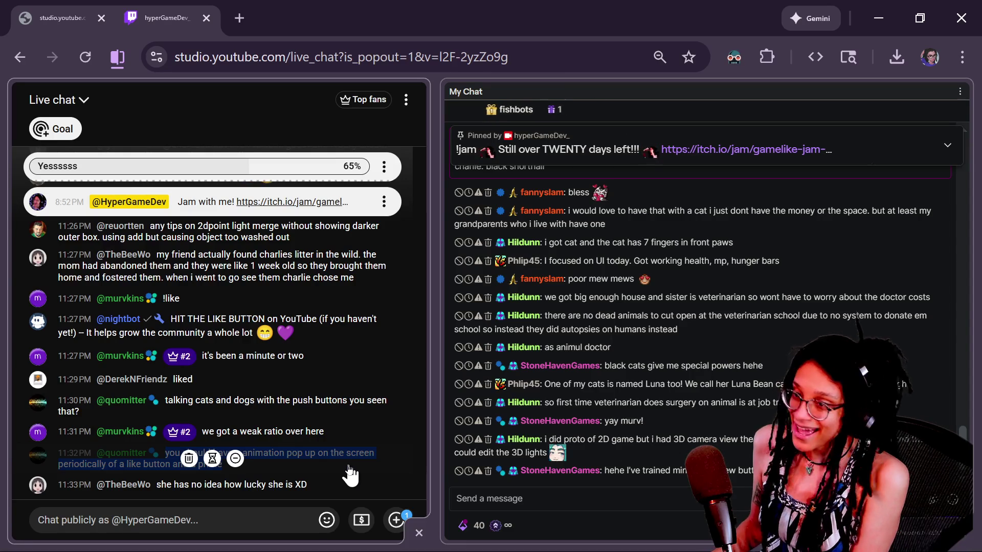
key("alt+Tab")
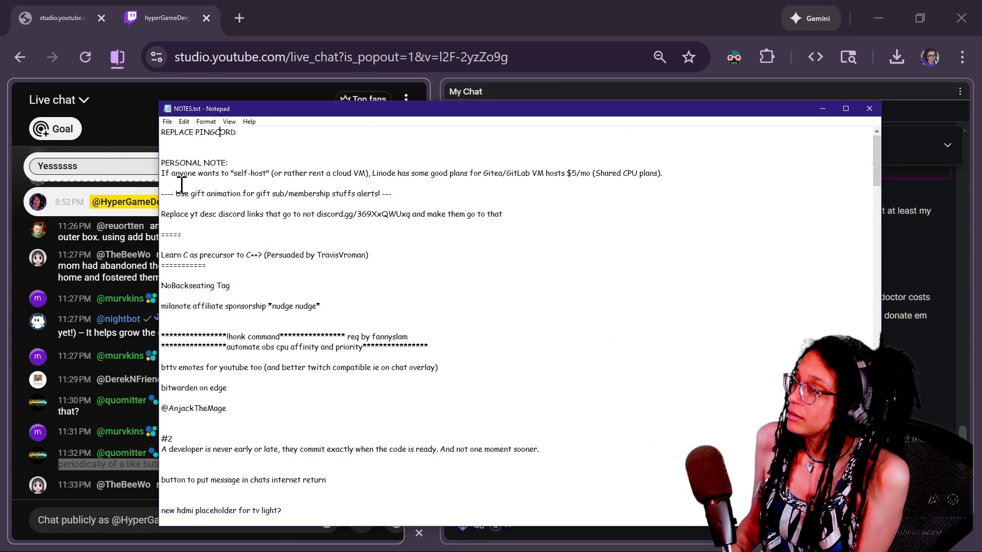
Paste the like-button and prime animation suggestion atop NOTES.txt with the viewer's credit, and save.
key("Return")
key("Return")
key("Return")
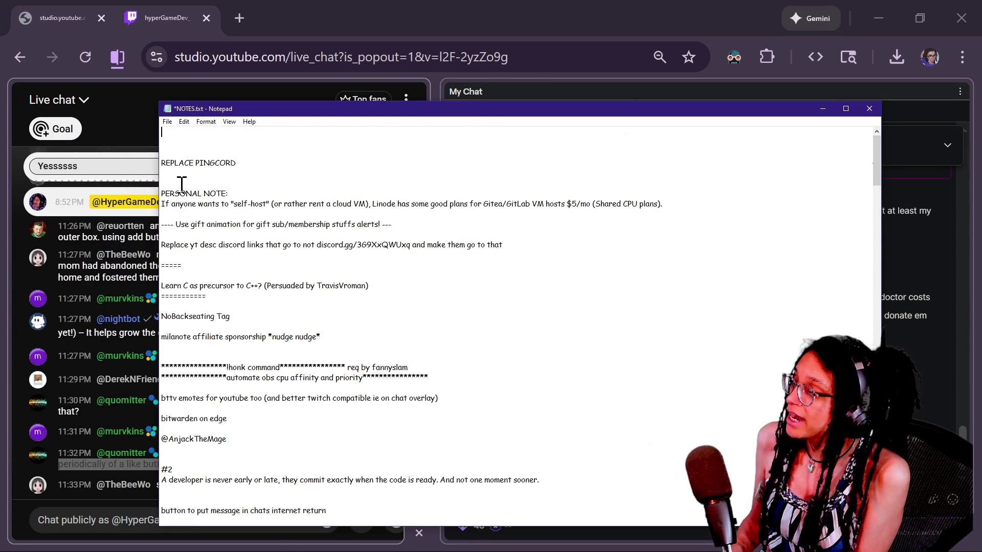
key("ctrl+v")
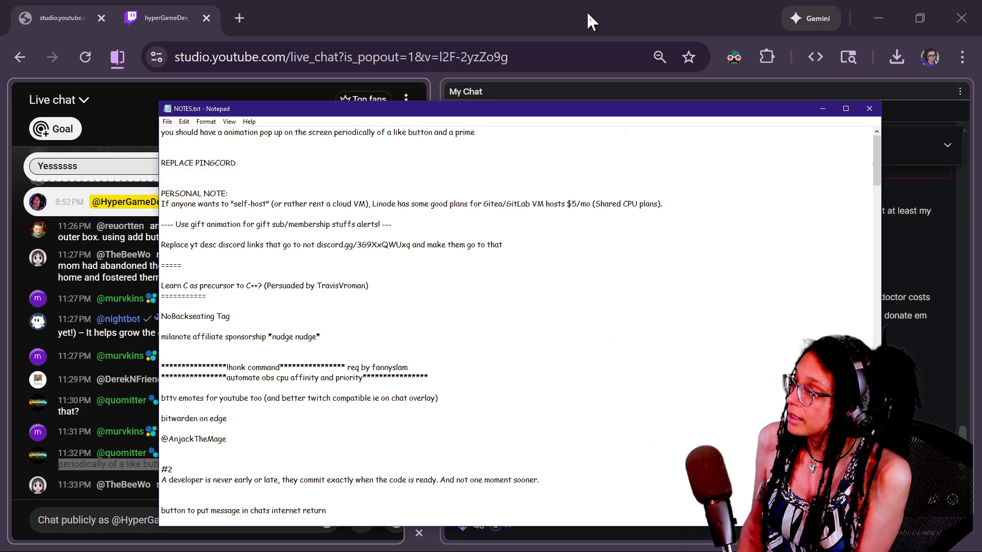
type(" (q")
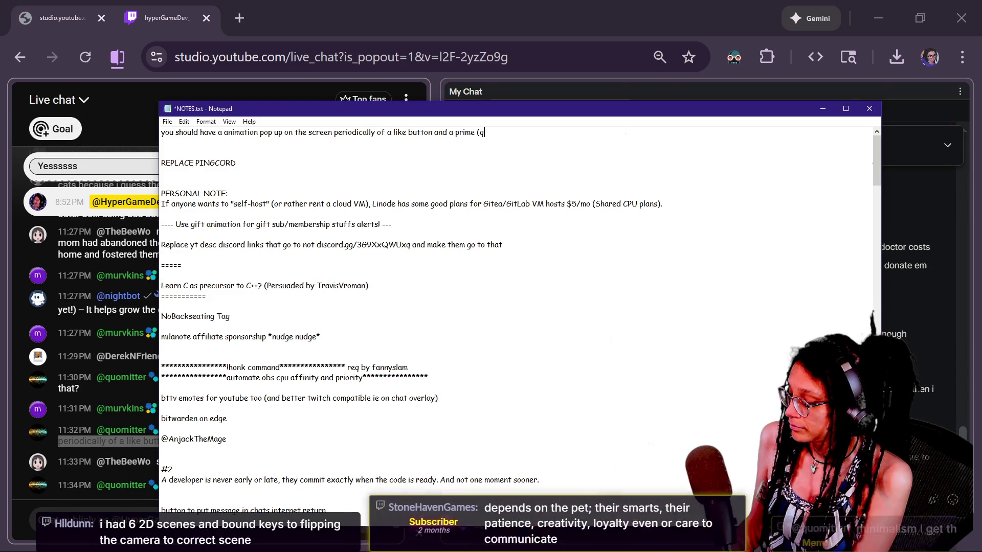
type("uom)")
key("ctrl+s")
left_click(502, 3)
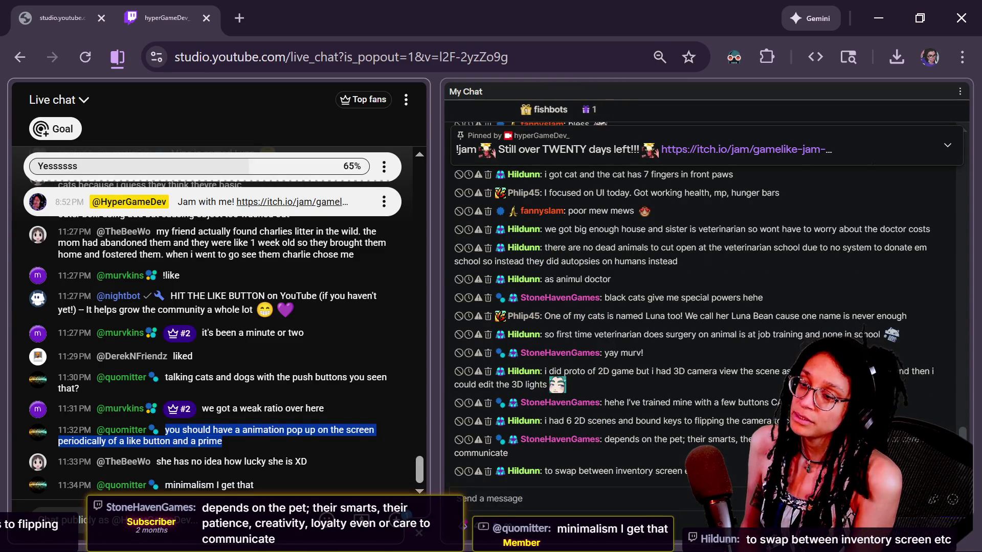
Shrink and restore the YouTube chat text size, then enlarge the Twitch chat text.
mouse_move(400, 466)
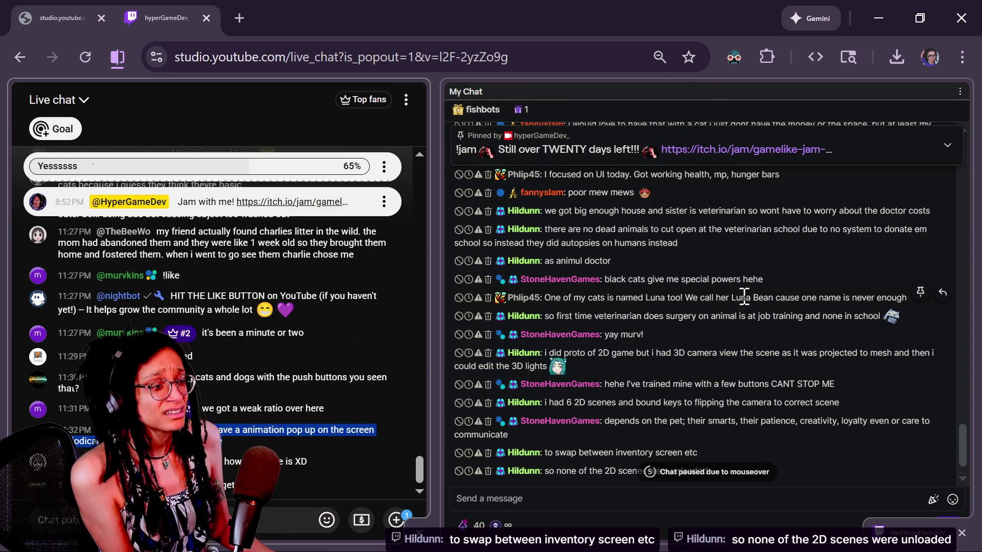
key("ctrl+minus")
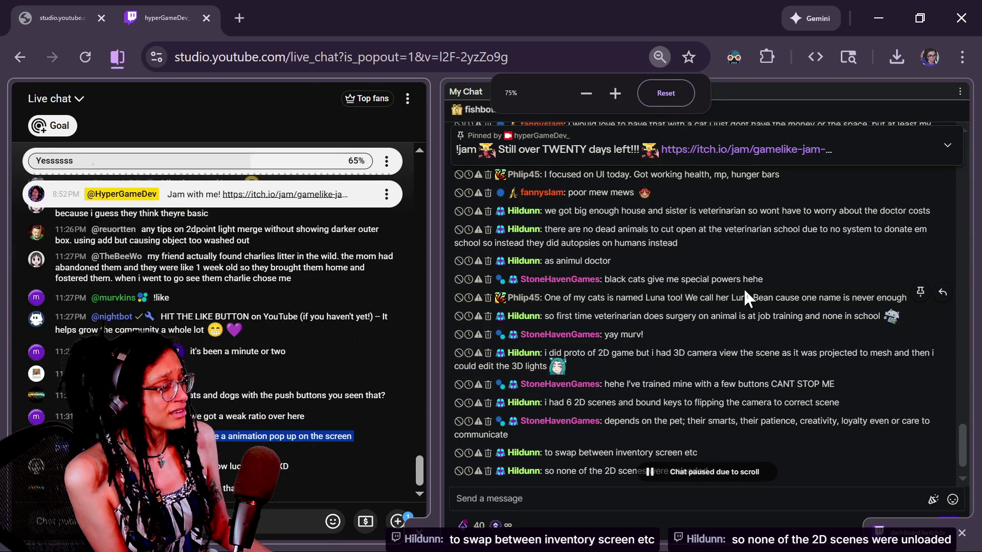
key("ctrl+plus")
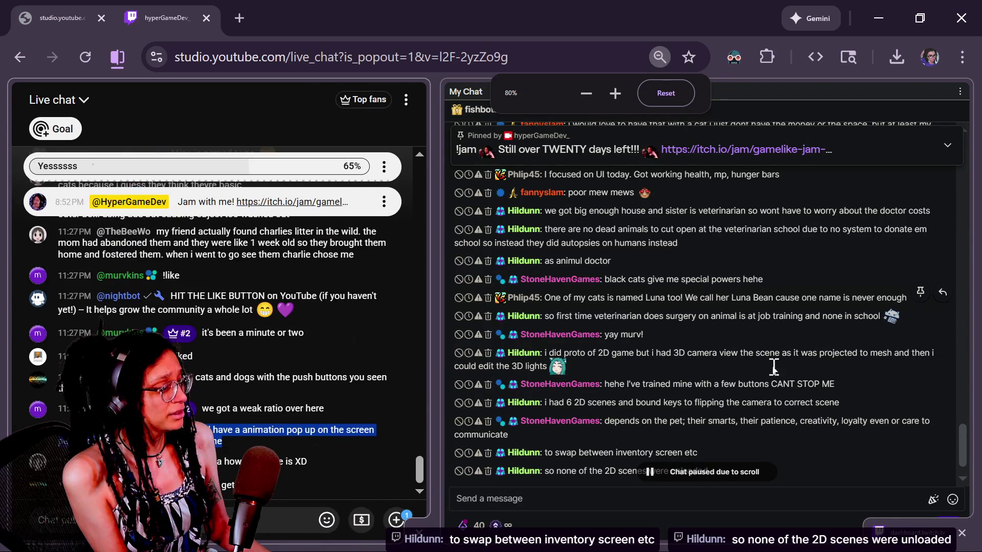
left_click(822, 501)
key("ctrl+plus")
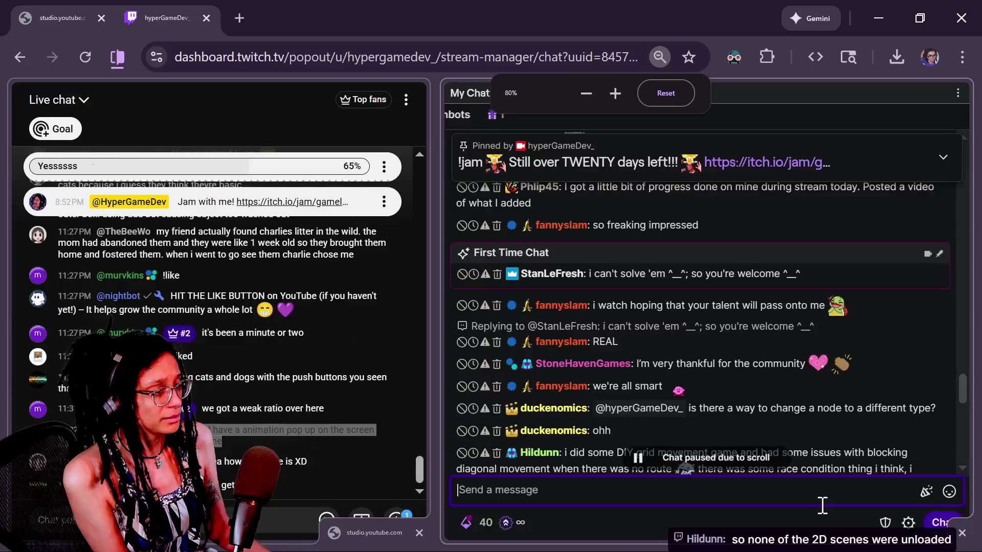
Read the Twitch messages on veterinarian training, a 3D camera prototype and swapping 2D scenes, then return to Godot.
key("ctrl+minus")
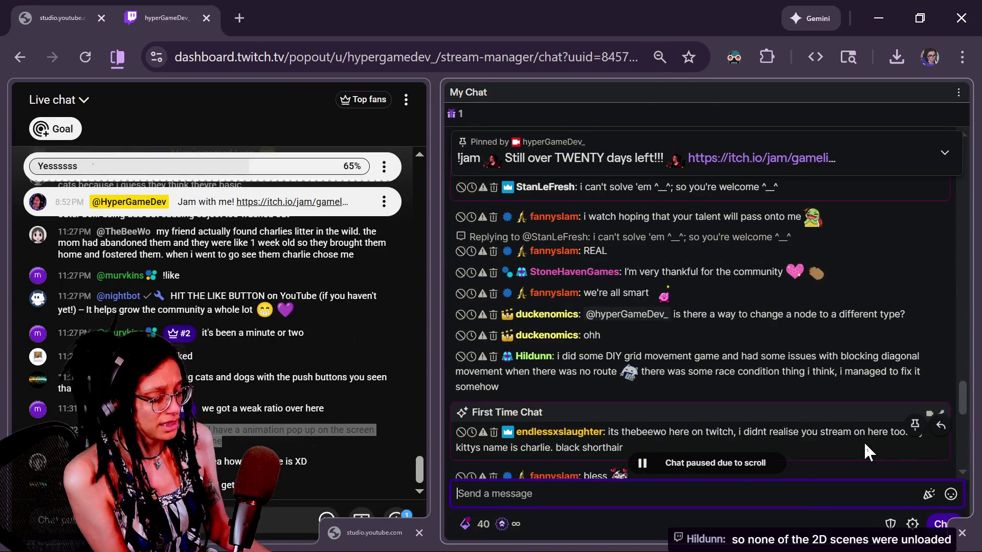
key("ctrl+plus")
scroll(797, 336, "down", 5)
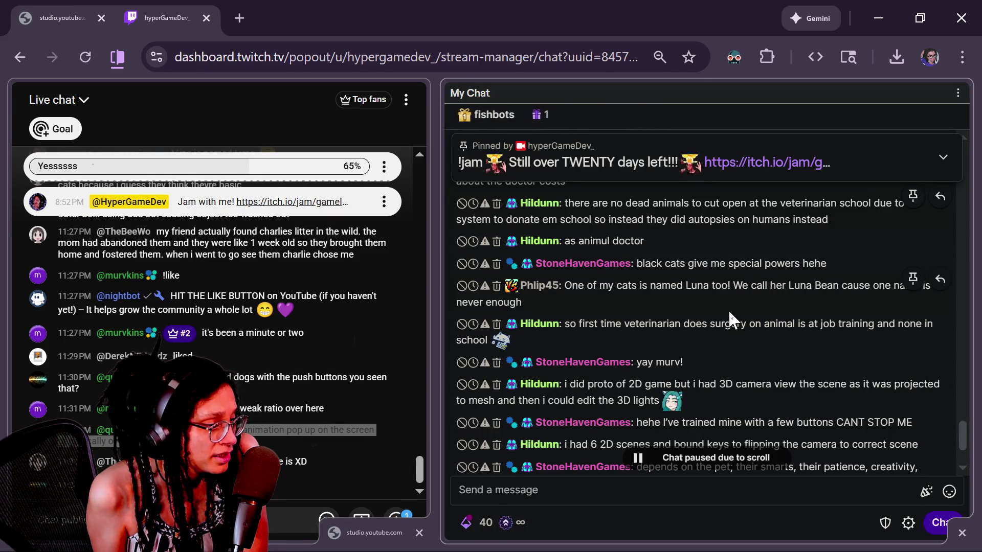
scroll(757, 421, "down", 2)
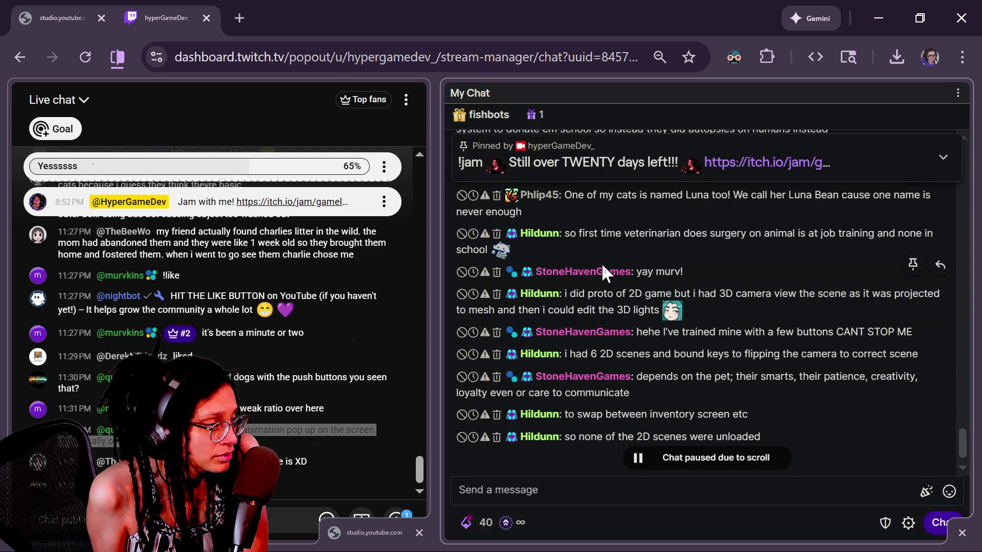
left_click_drag(568, 238, 589, 266)
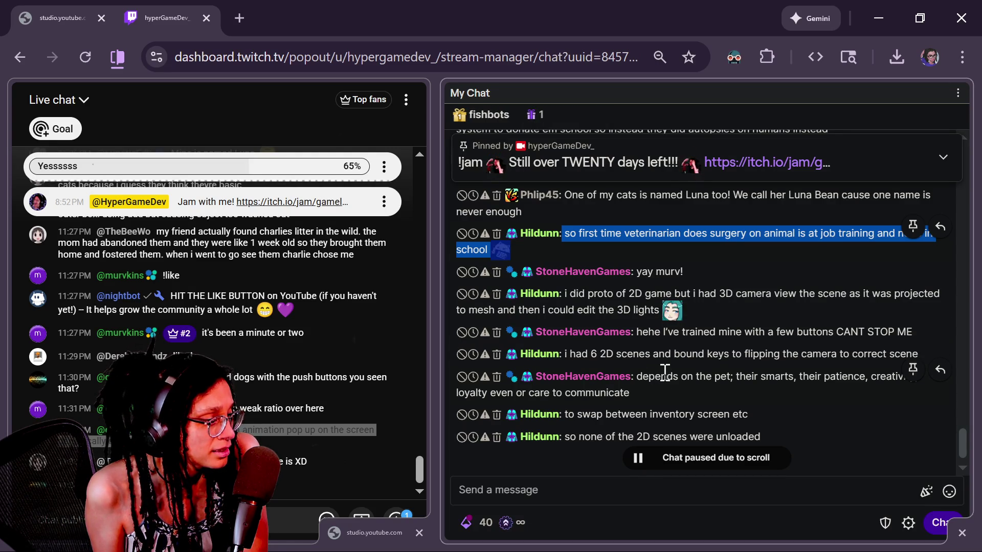
left_click_drag(588, 293, 744, 326)
left_click(740, 322)
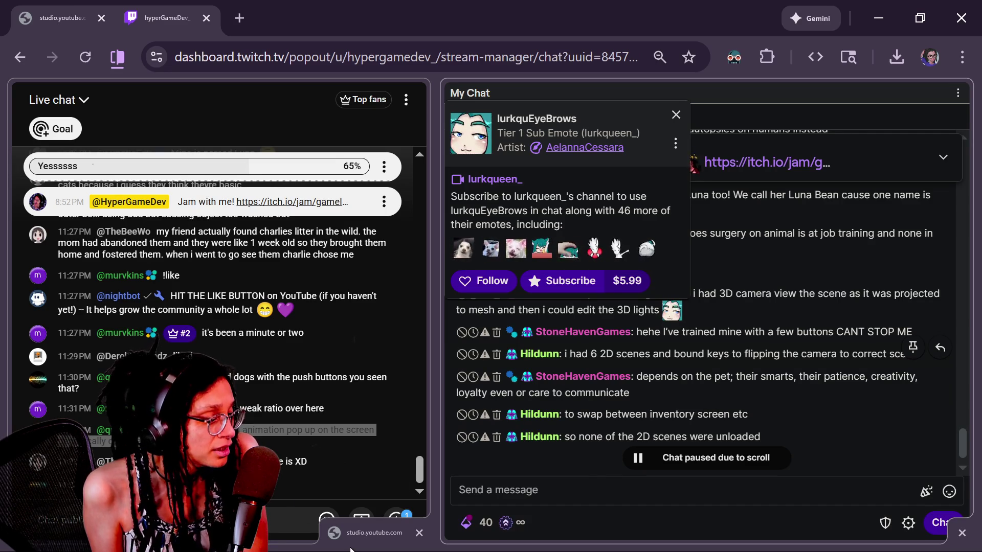
scroll(606, 460, "down", 2)
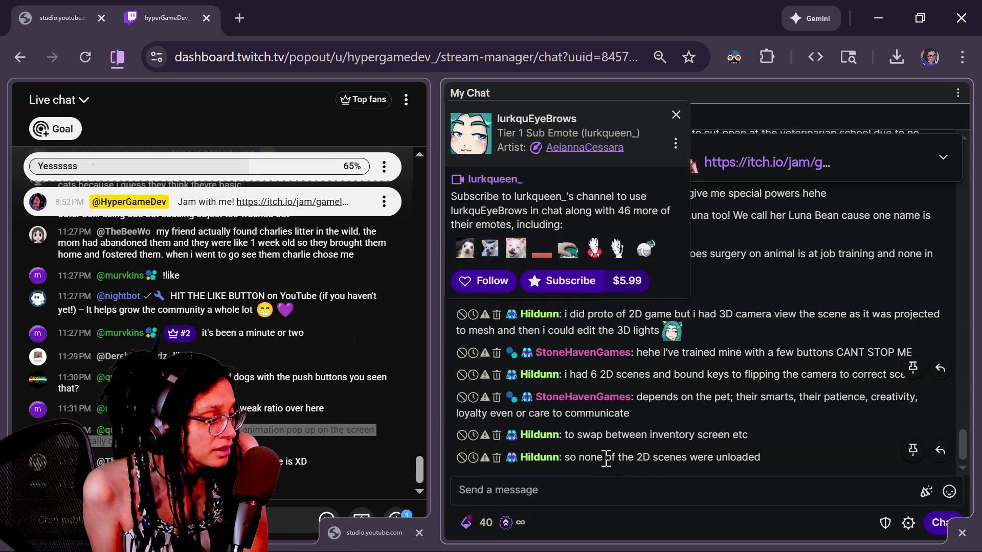
mouse_move(682, 469)
left_mouse_down()
mouse_move(668, 296)
mouse_move(665, 429)
mouse_move(658, 384)
left_mouse_up()
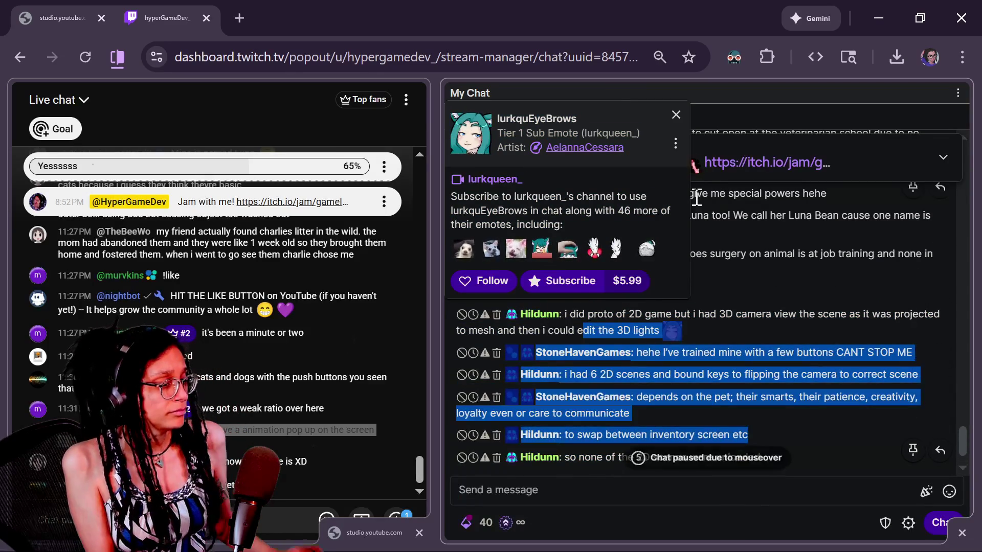
left_click(675, 114)
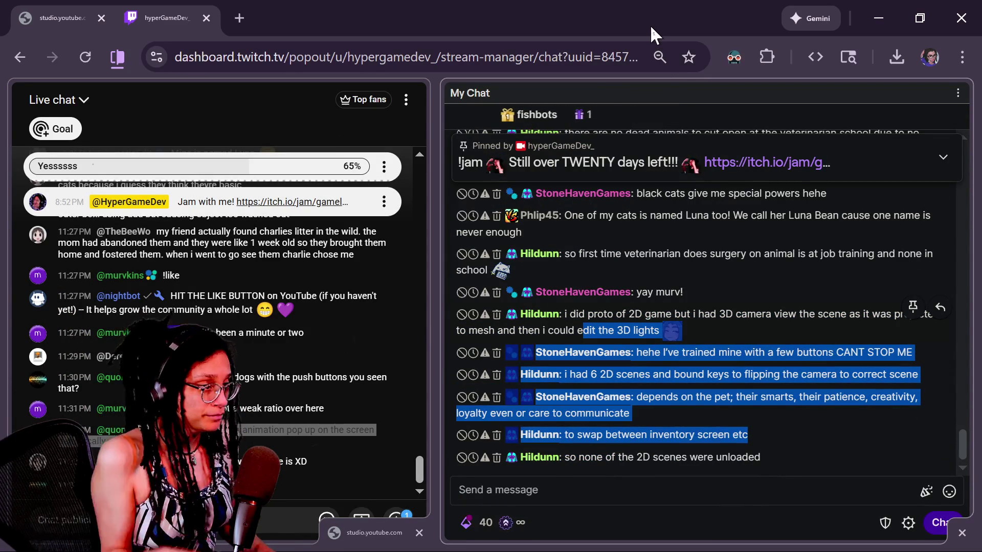
key("alt+Tab")
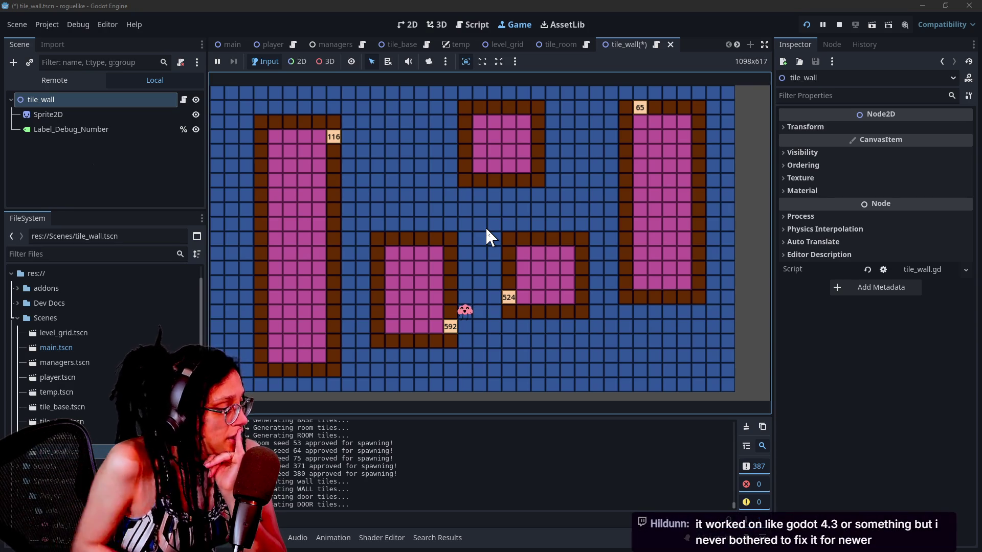
Review manage_levels.gd's door-count and last-cell checks, lines 407–449, in distraction-free mode.
left_click(471, 20)
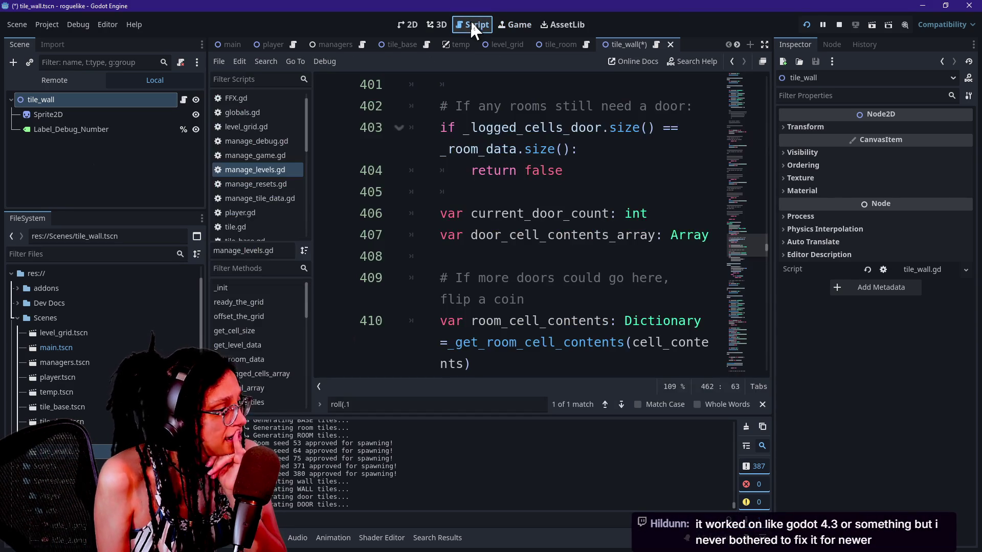
left_click(609, 235)
key("ctrl+shift+F11")
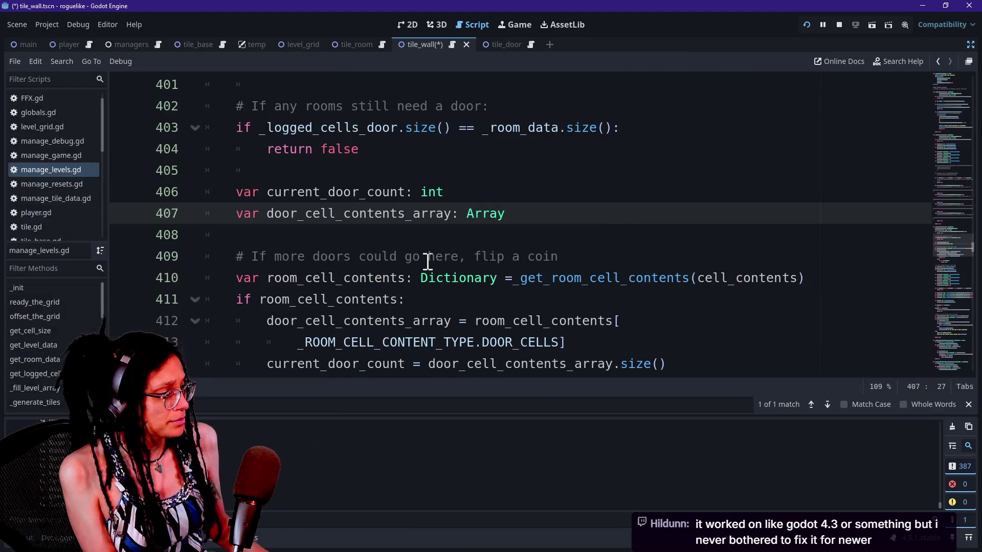
scroll(427, 262, "down", 7)
scroll(428, 261, "down", 9)
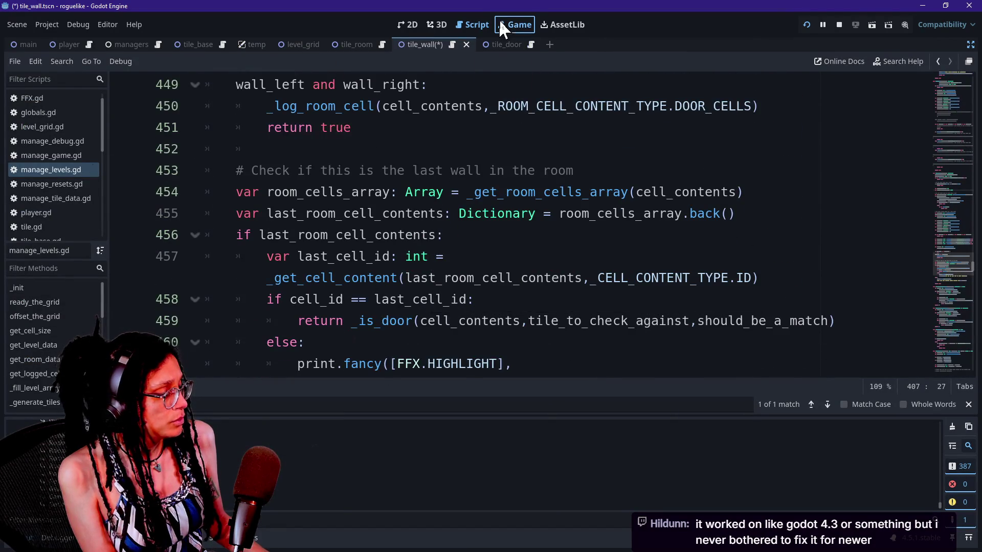
left_click(501, 26)
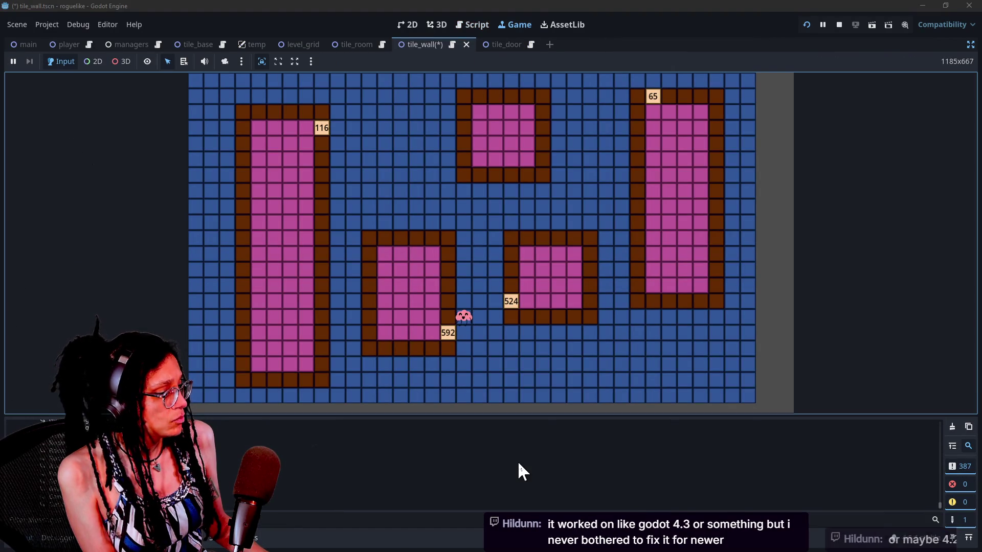
Restart the game and check the log reporting cells 342 and 442 skipped as not the last room cell.
left_click(807, 24)
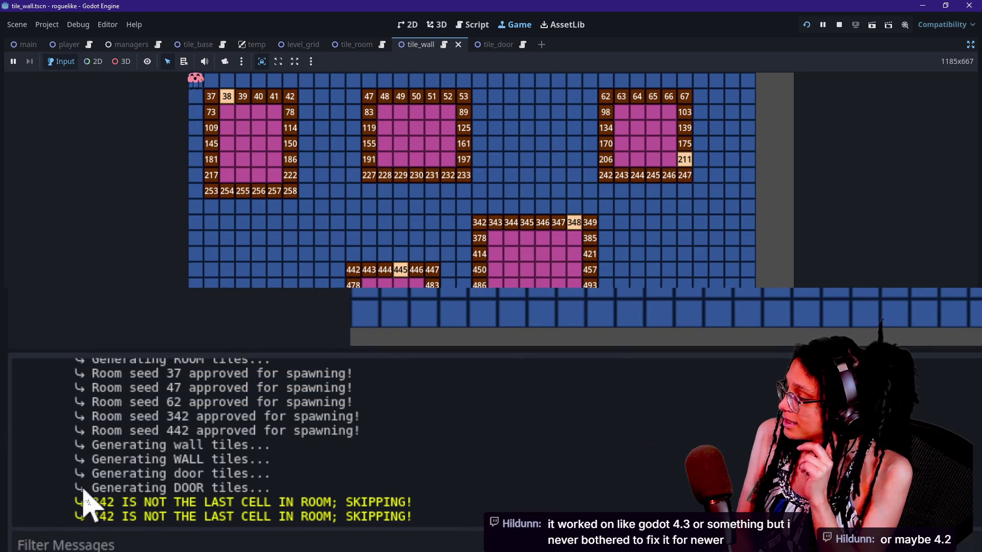
left_click_drag(84, 488, 159, 517)
left_click(492, 525)
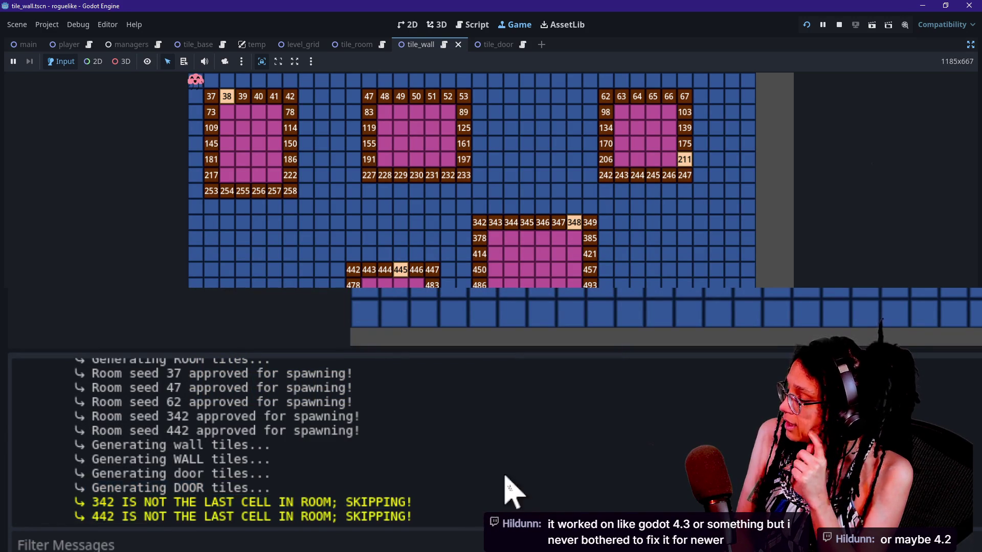
left_click(713, 346)
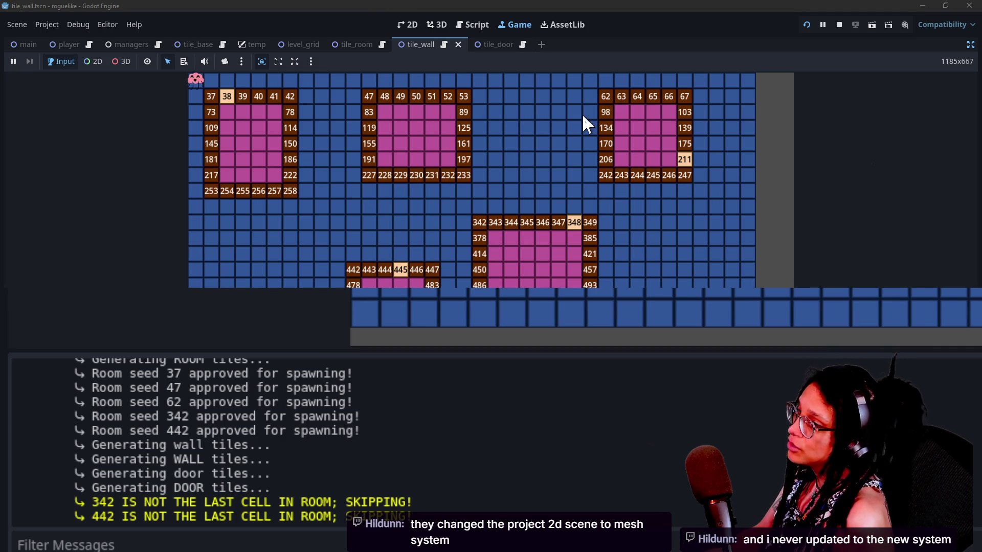
key("alt+Tab")
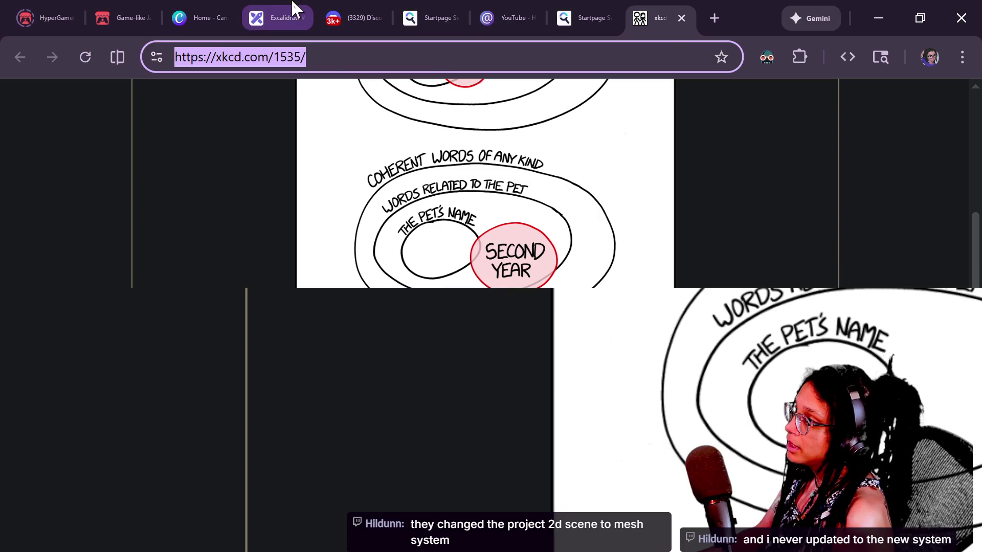
Move the 'Total doors == Total rooms?' line and 'Maximum room doors met?' note so the three questions align.
left_click(290, 12)
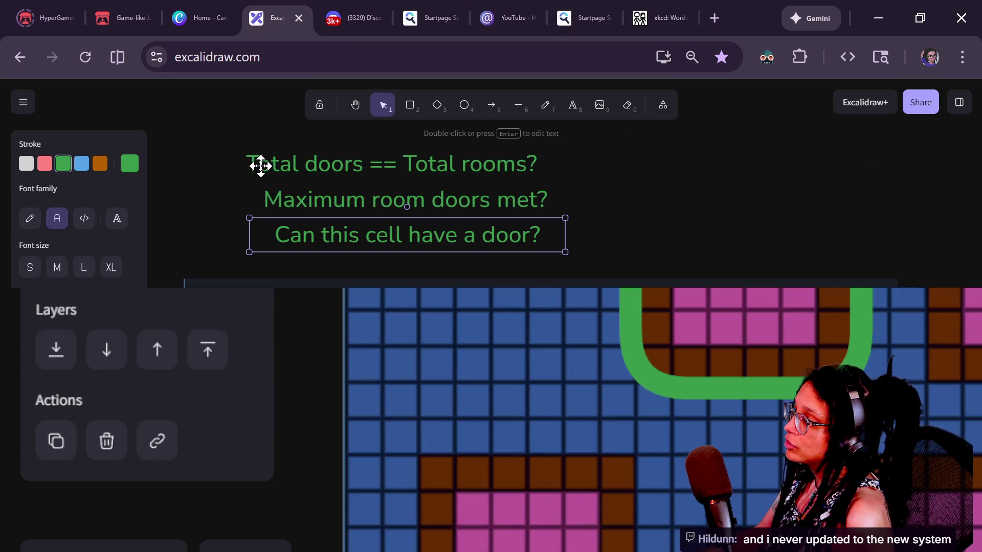
mouse_move(259, 164)
left_mouse_down()
mouse_move(336, 163)
mouse_move(388, 182)
mouse_move(271, 186)
mouse_move(348, 178)
mouse_move(316, 164)
mouse_move(300, 184)
mouse_move(351, 176)
left_mouse_up()
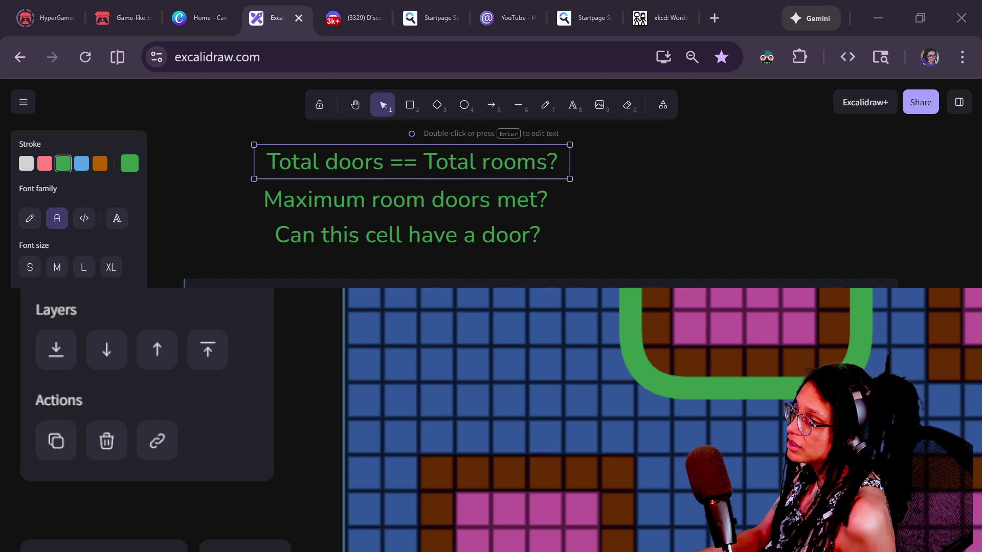
left_click(338, 209)
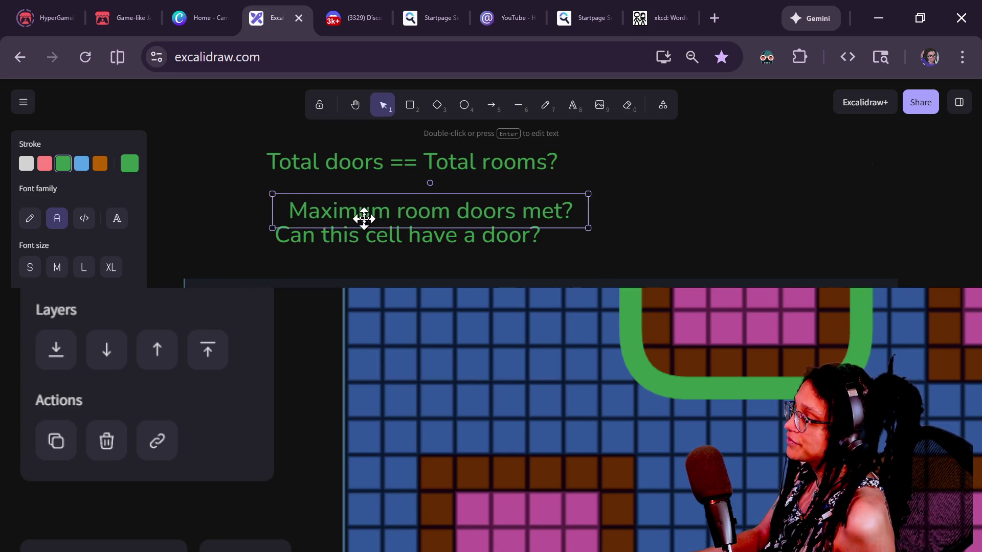
mouse_move(343, 212)
left_mouse_down()
mouse_move(394, 182)
mouse_move(309, 219)
mouse_move(385, 200)
mouse_move(354, 213)
mouse_move(423, 208)
mouse_move(401, 198)
mouse_move(358, 201)
mouse_move(368, 191)
mouse_move(336, 205)
left_mouse_up()
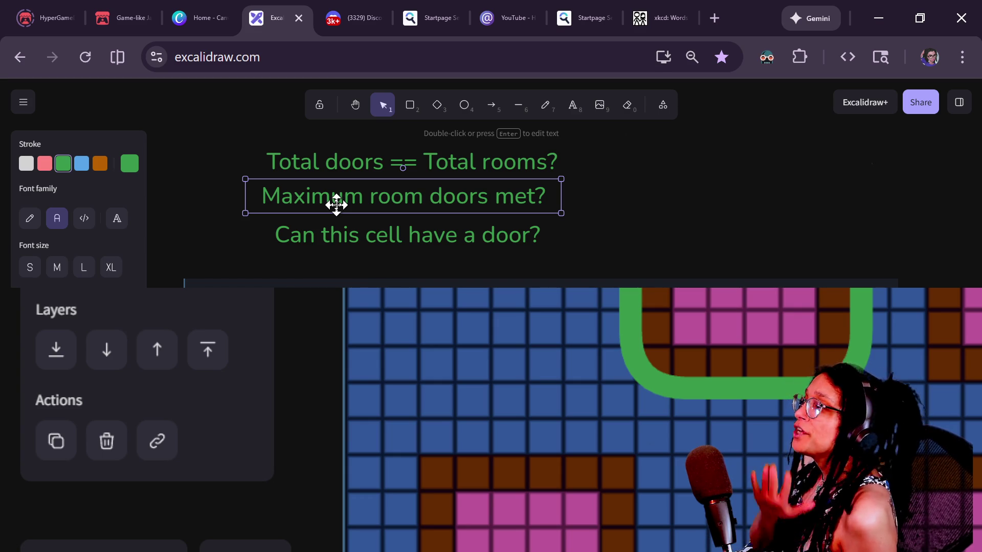
mouse_move(438, 32)
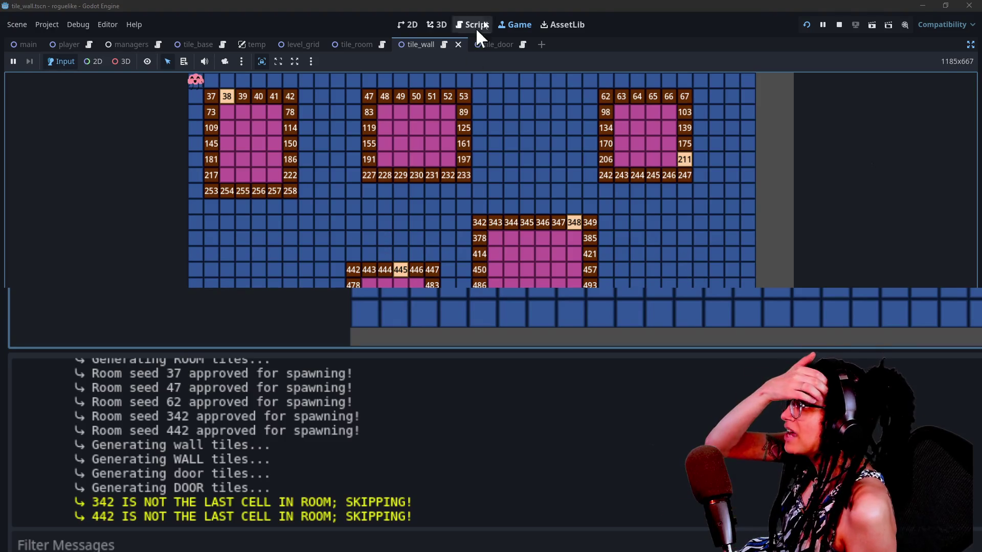
Stop the game and add const _MIN_DOORS_PER_ROOM: int = 1 below _ROOM_PADDING.
left_click(839, 25)
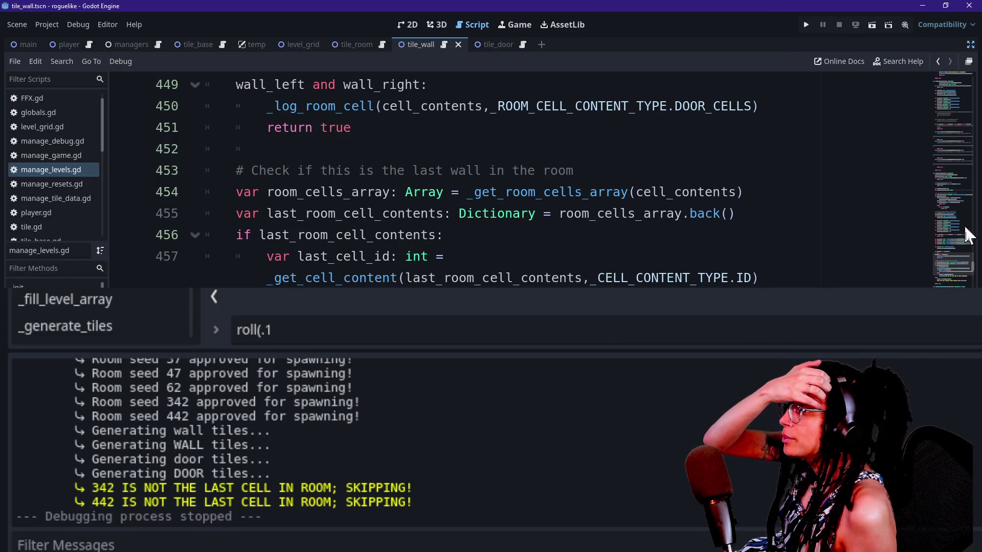
left_click_drag(965, 273, 962, 82)
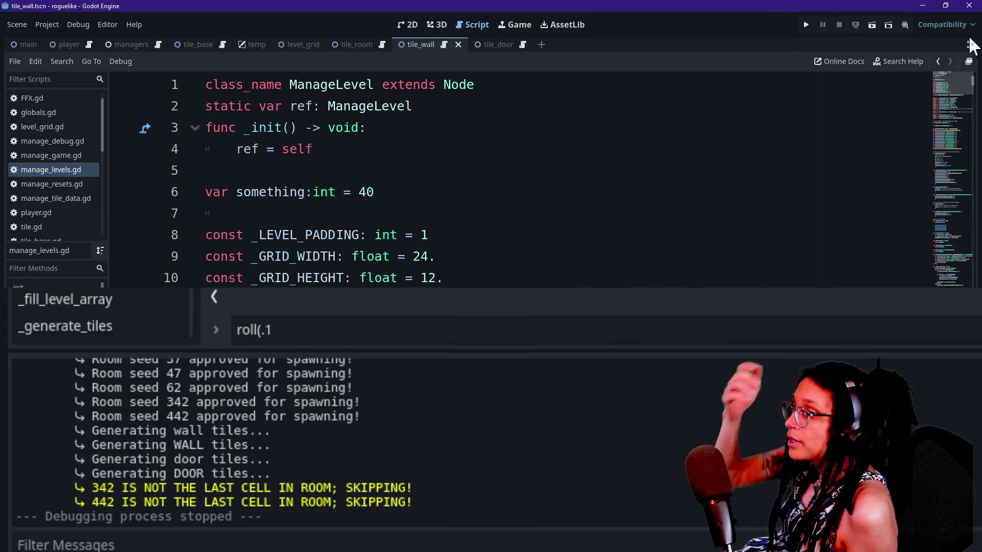
scroll(500, 228, "down", 2)
left_click(507, 220)
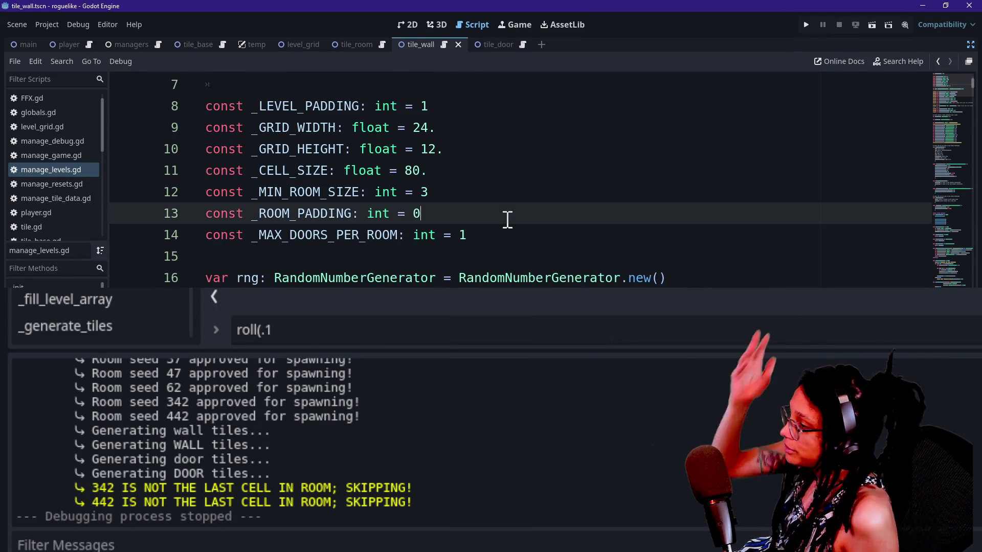
key("Return")
type("const _MI")
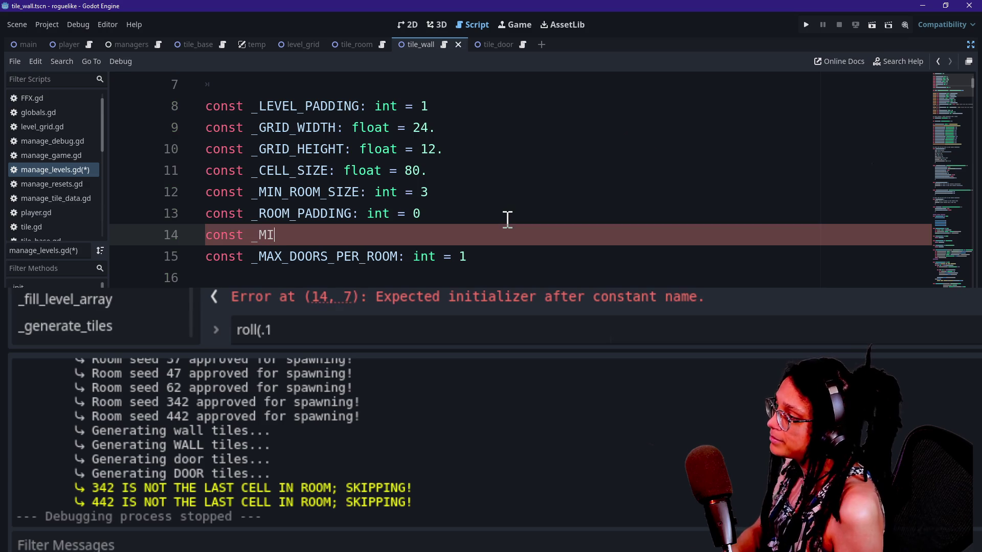
type("N_DOORS_PER_ROOM :")
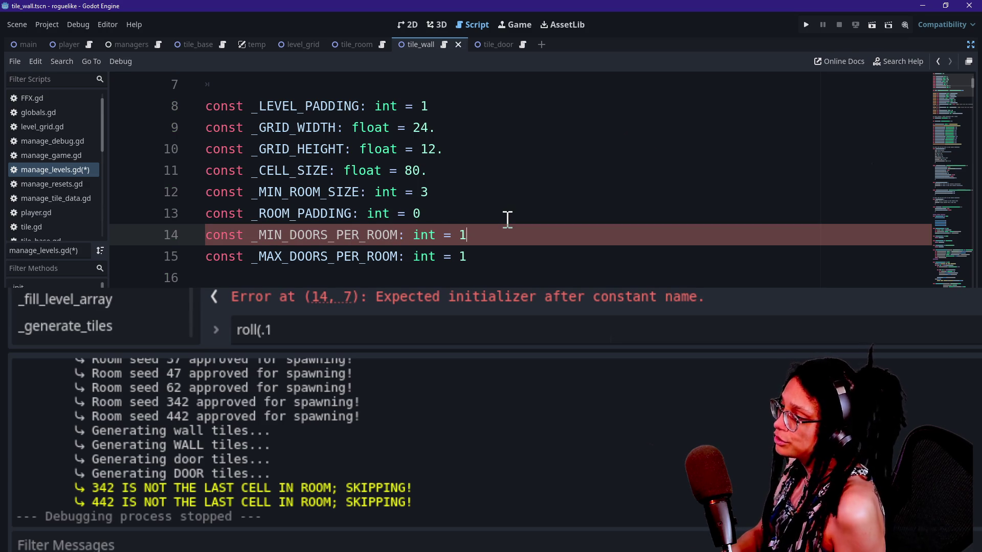
Add an exported _min_doors_per_room variable defaulting to _MIN_DOORS_PER_ROOM.
left_click(545, 187)
scroll(617, 257, "down", 4)
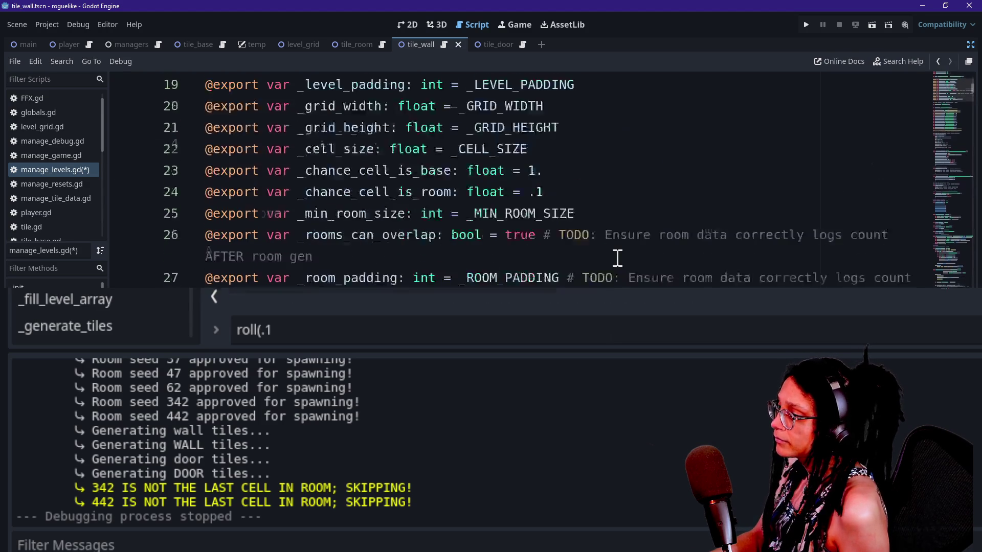
scroll(618, 258, "down", 1)
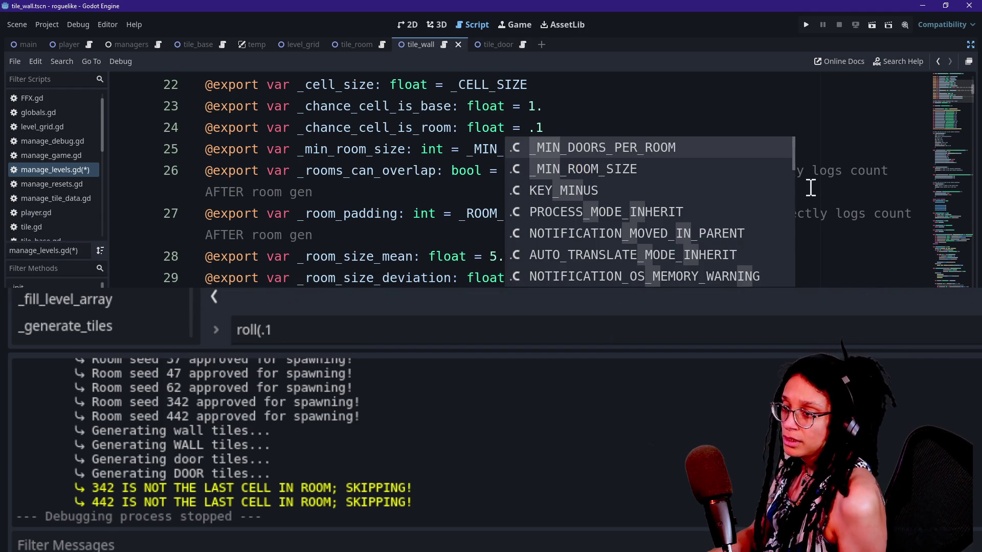
left_click(956, 95)
scroll(738, 283, "down", 10)
Search the script for _MAX_DOOR to reach the door-limit check.
key("ctrl+f")
type("_MA")
key("BackSpace")
type("X")
key("BackSpace")
type("AX_RO")
key("BackSpace")
key("BackSpace")
type("DOOR")
key("Return")
key("Return")
key("Return")
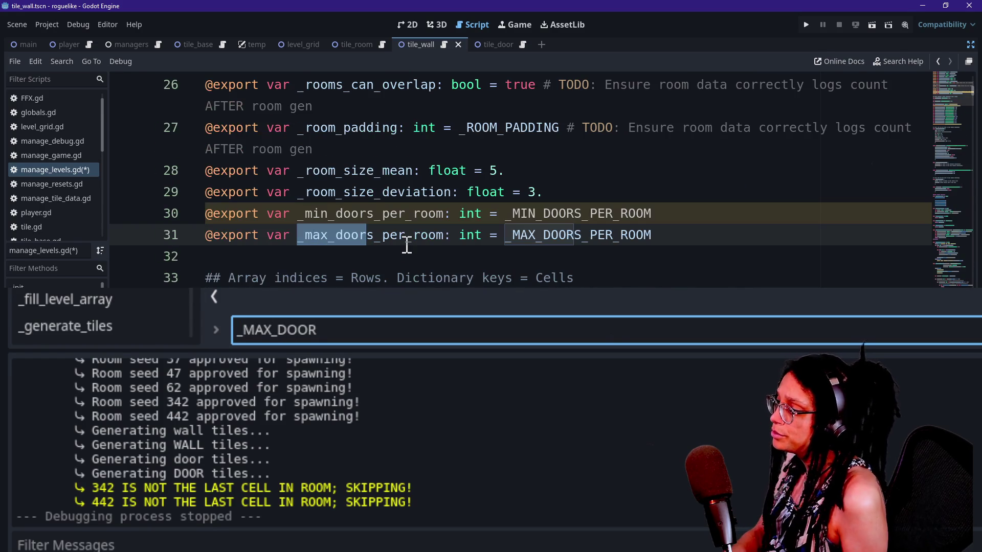
left_click(500, 249)
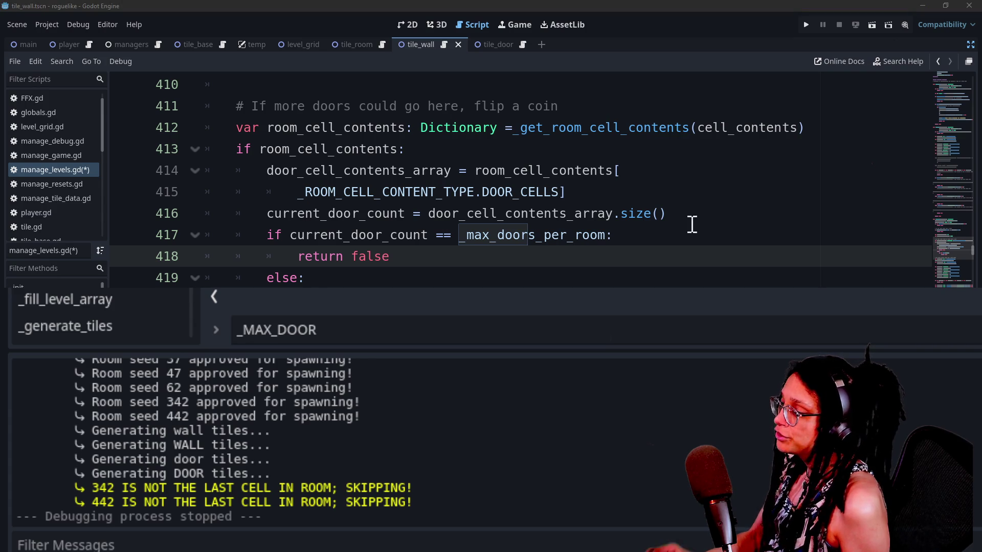
Review the _max_doors_per_room limit check around line 417.
left_click(459, 237)
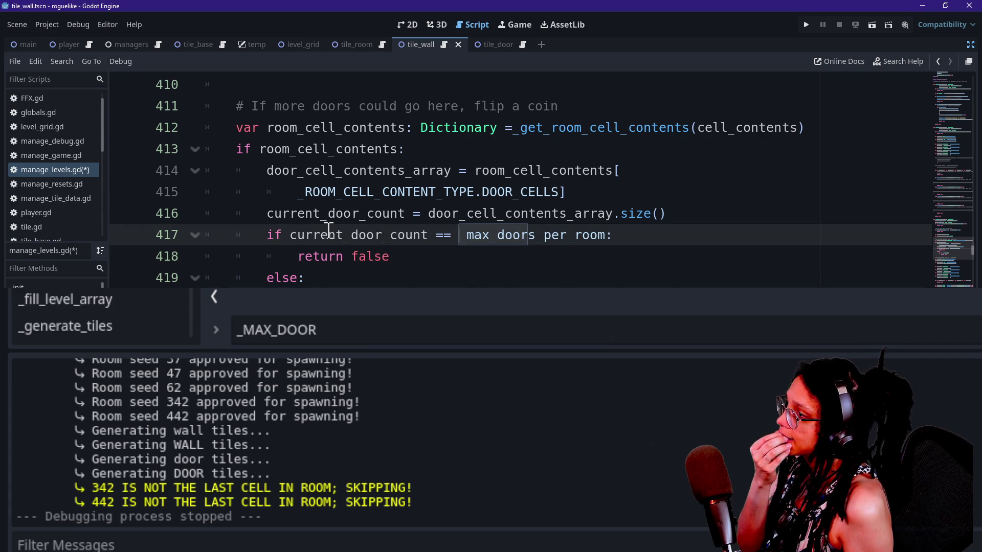
scroll(329, 229, "up", 1)
mouse_move(328, 229)
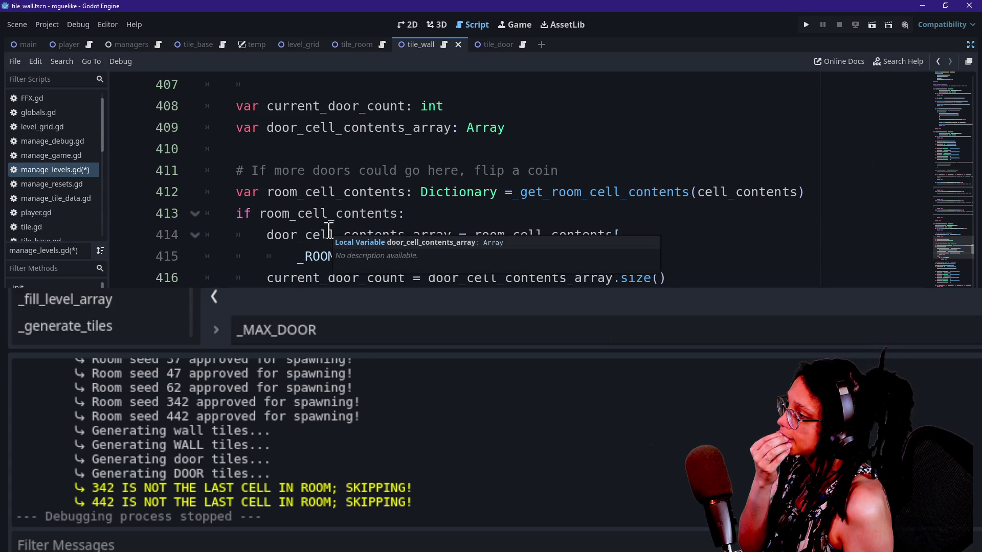
scroll(328, 230, "down", 1)
scroll(353, 255, "down", 4)
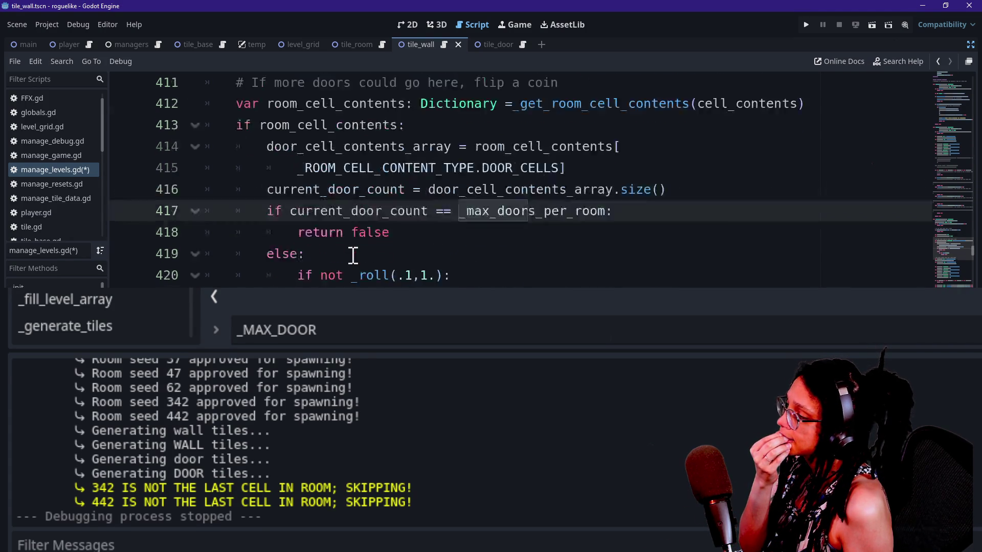
scroll(353, 254, "down", 2)
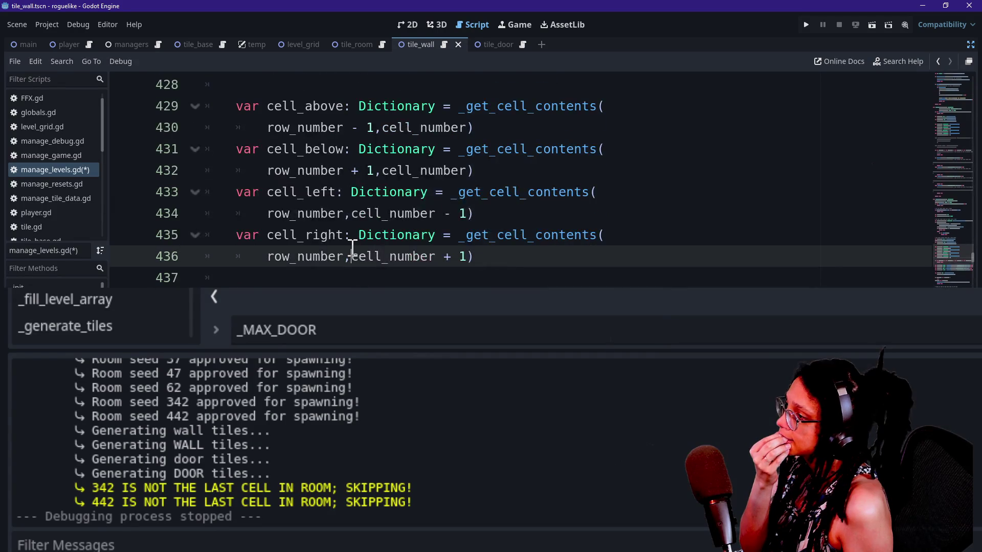
scroll(353, 251, "down", 2)
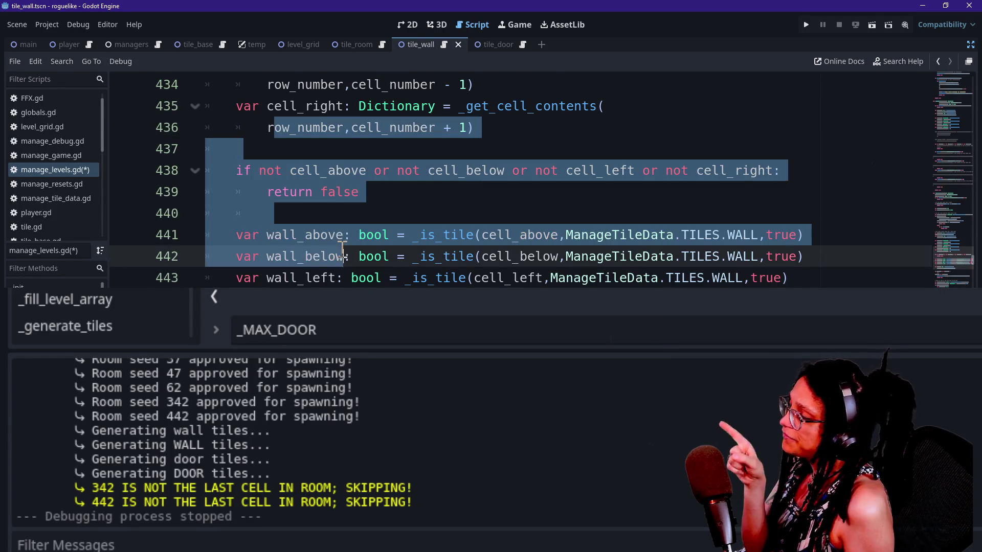
scroll(308, 182, "up", 7)
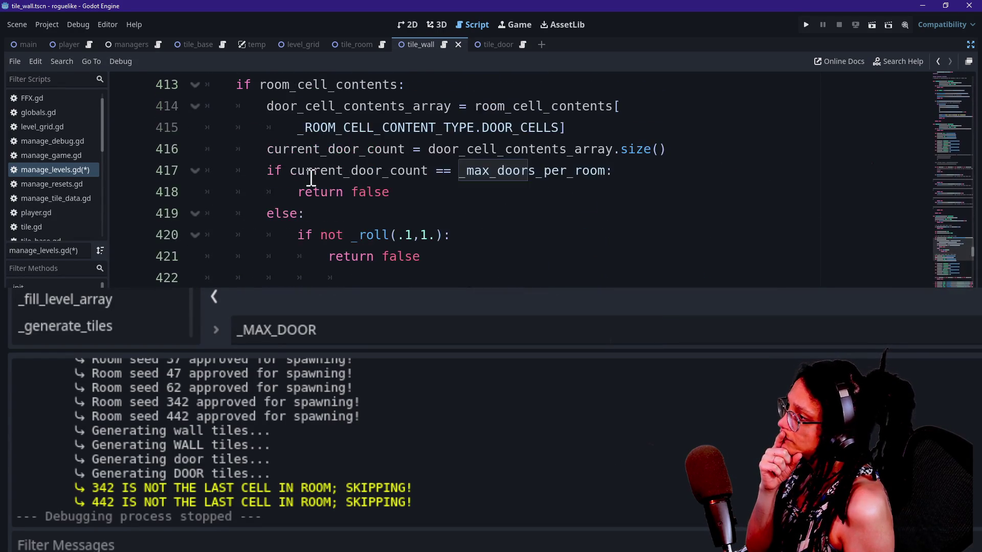
left_click(311, 178)
left_click(392, 246)
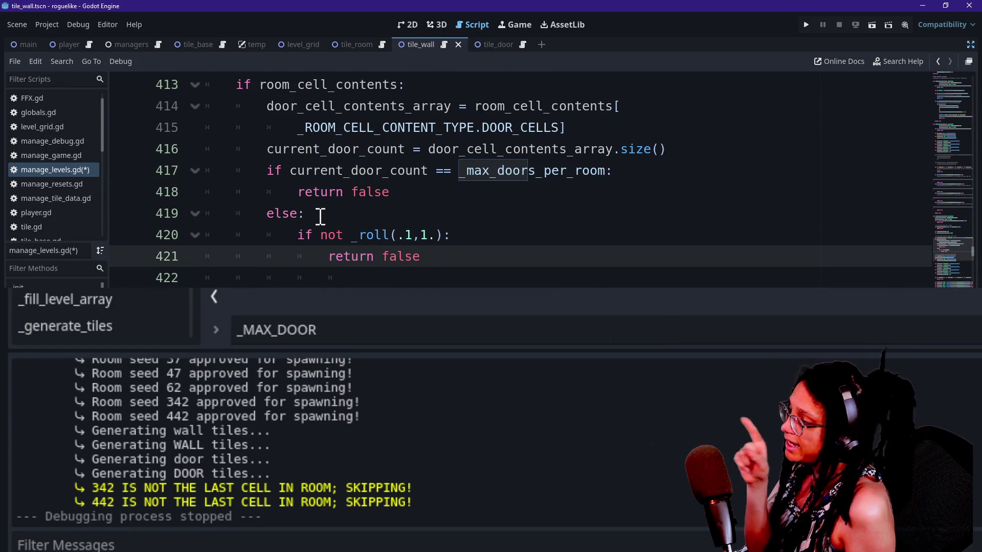
Inspect the not _roll coin-flip condition on line 420.
left_click_drag(317, 214, 413, 240)
left_click(413, 240)
left_click(438, 254)
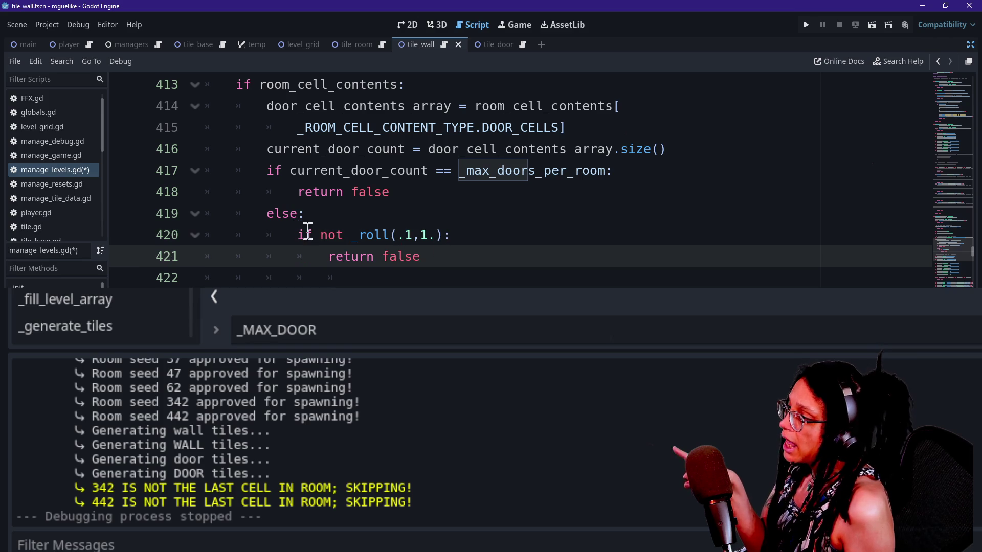
left_click(384, 237)
left_click_drag(317, 235, 415, 235)
left_click(416, 235)
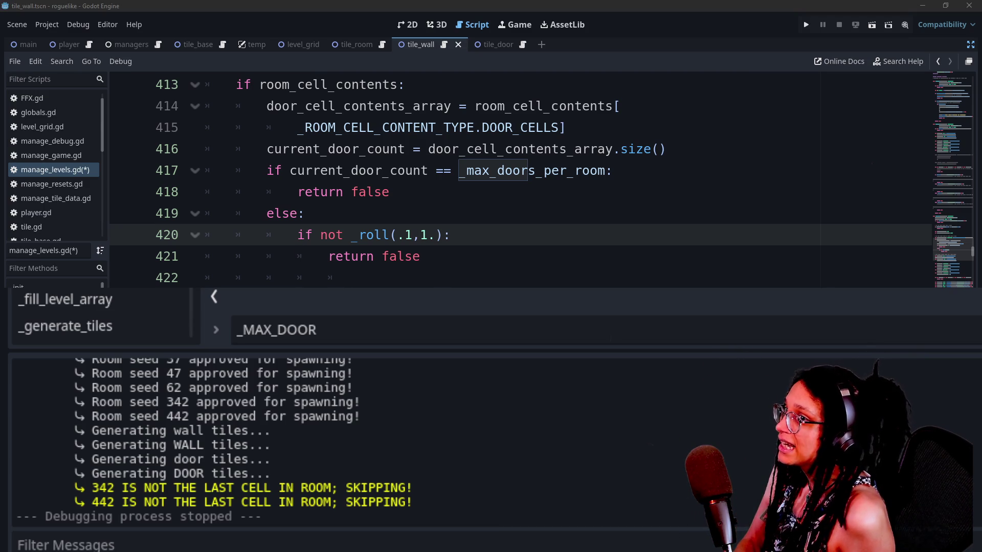
Inspect the last-cell check and its not-last-cell print around lines 463–466.
left_click(422, 268)
scroll(422, 268, "down", 11)
scroll(422, 266, "down", 4)
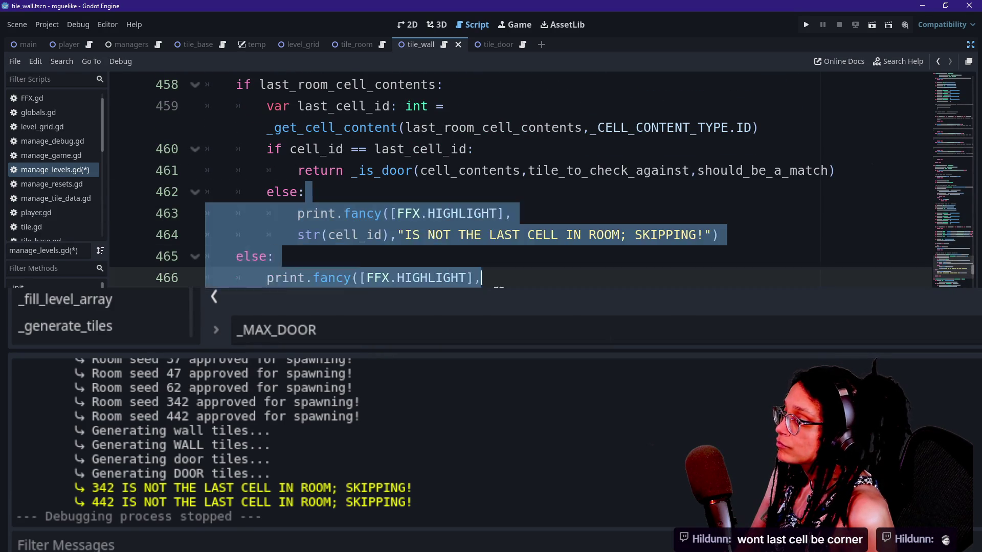
left_click_drag(444, 149, 513, 273)
left_click(513, 272)
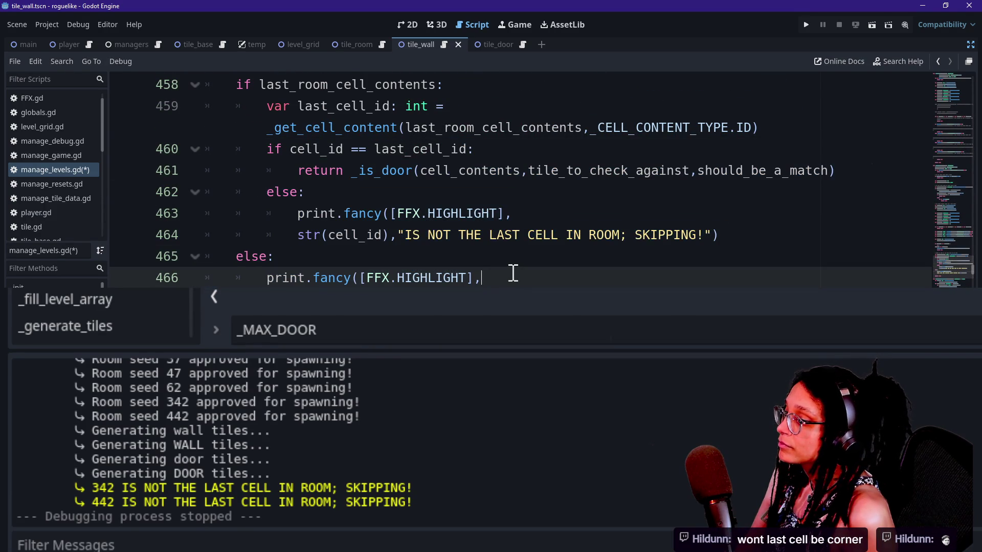
left_click(471, 209)
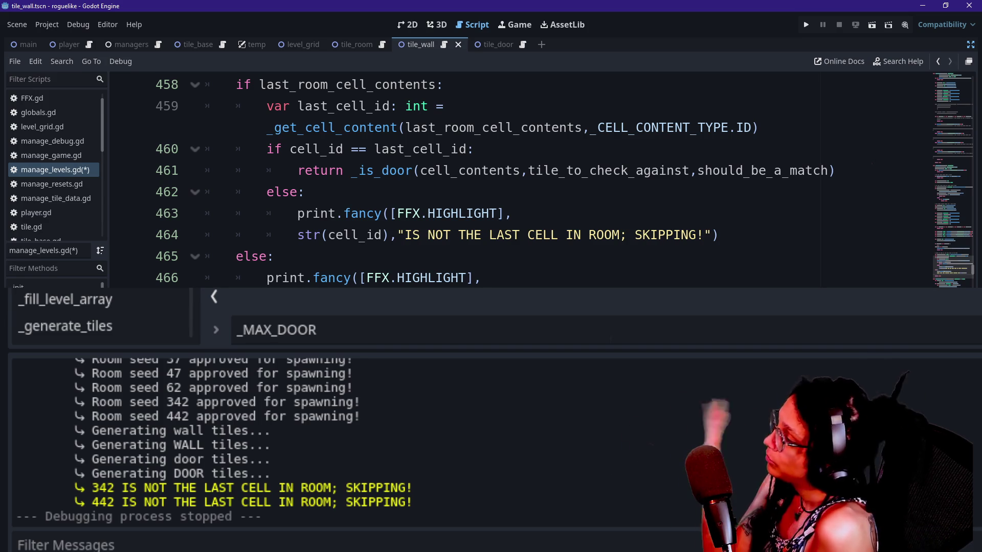
left_click(383, 165)
scroll(382, 164, "up", 1)
key("Up")
key("Up")
key("Up")
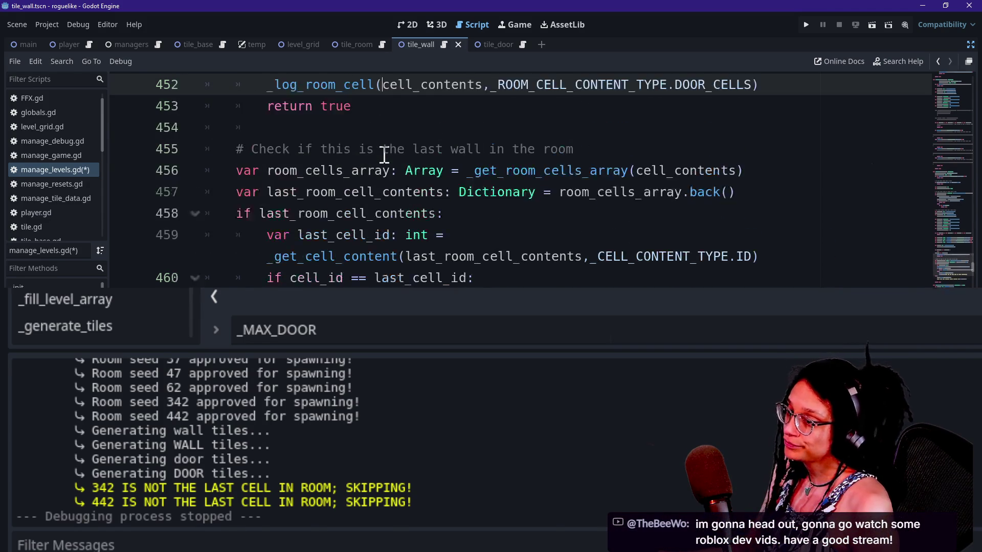
key("Up")
key("Up")
key("Down")
key("Down")
key("Down")
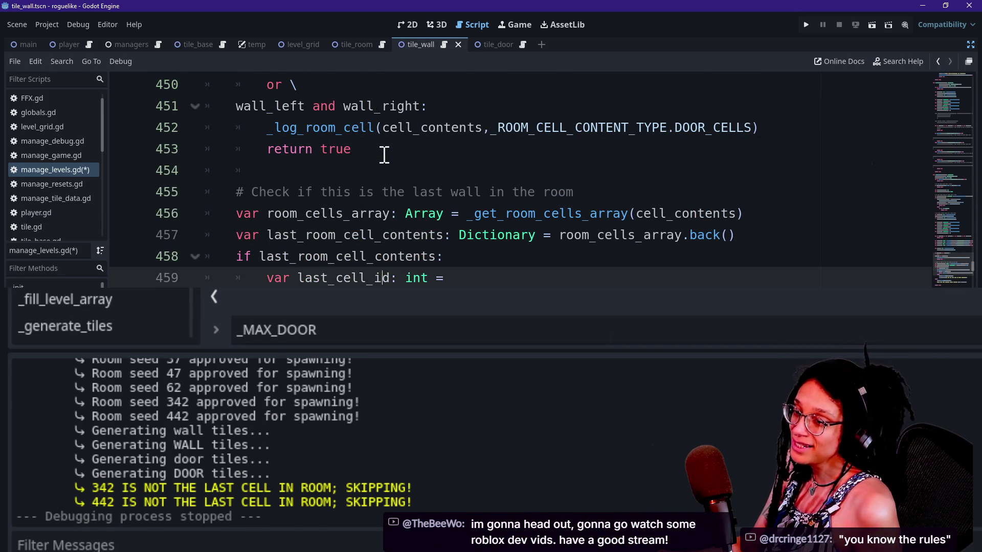
key("Up")
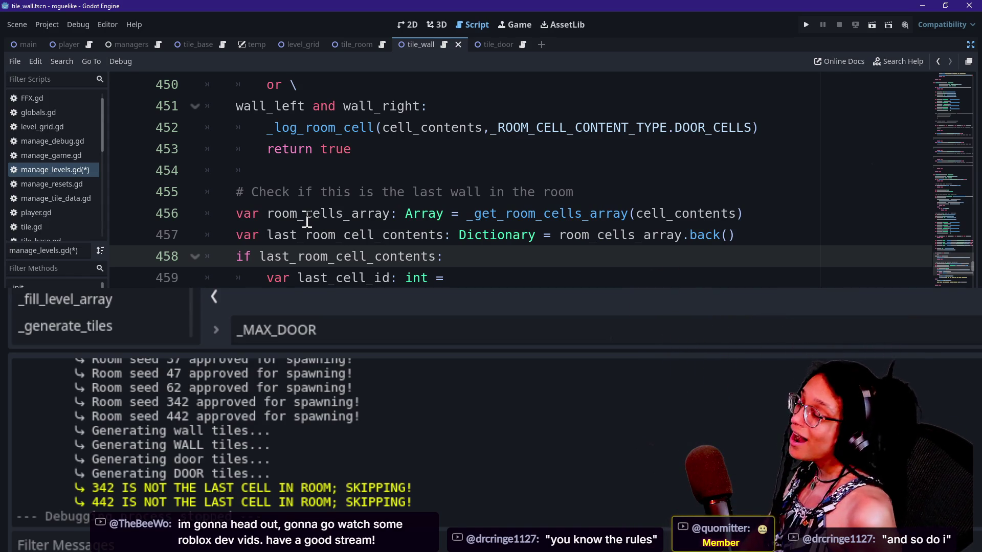
key("Down")
key("Down")
key("Up")
key("Up")
key("Up")
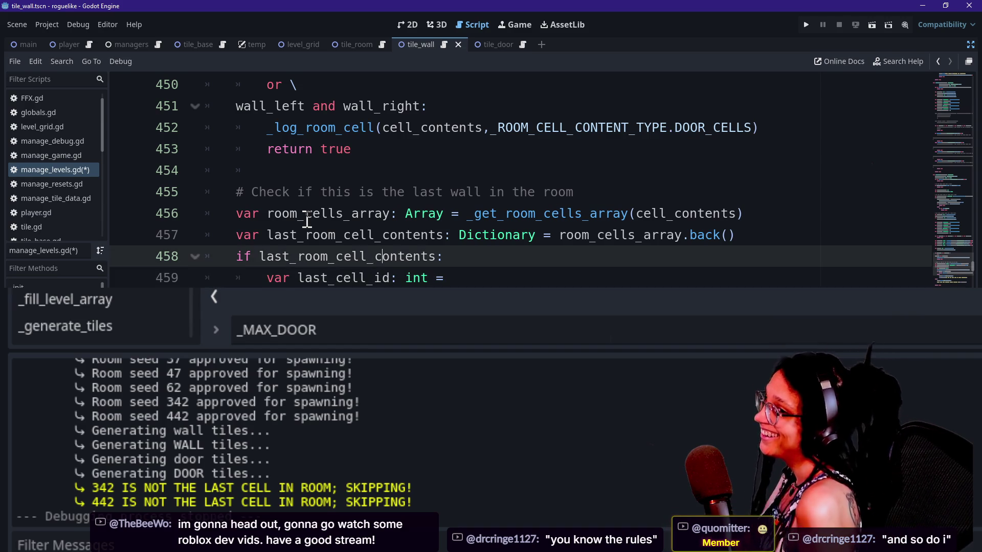
key("Down")
scroll(307, 220, "down", 3)
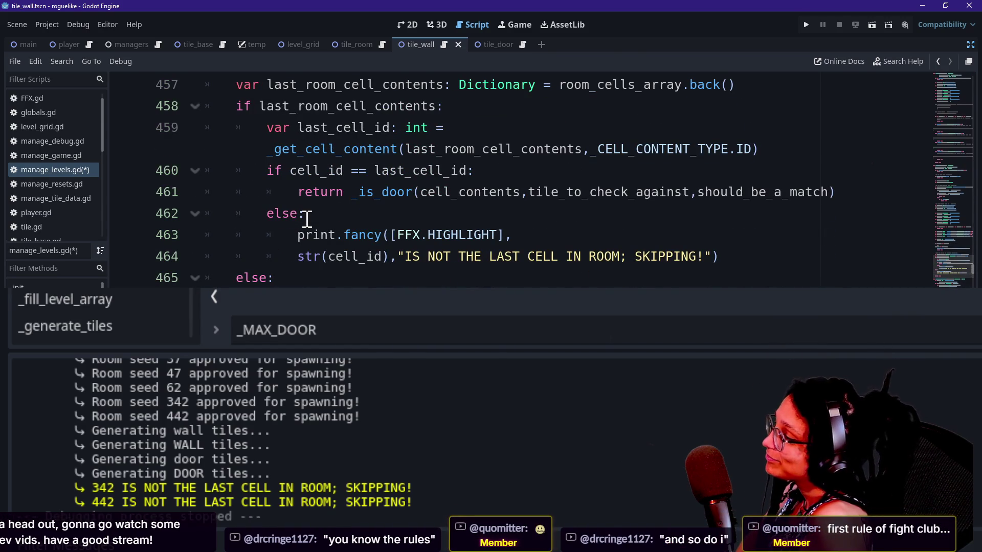
key("Down")
key("Up")
key("Up")
key("Up")
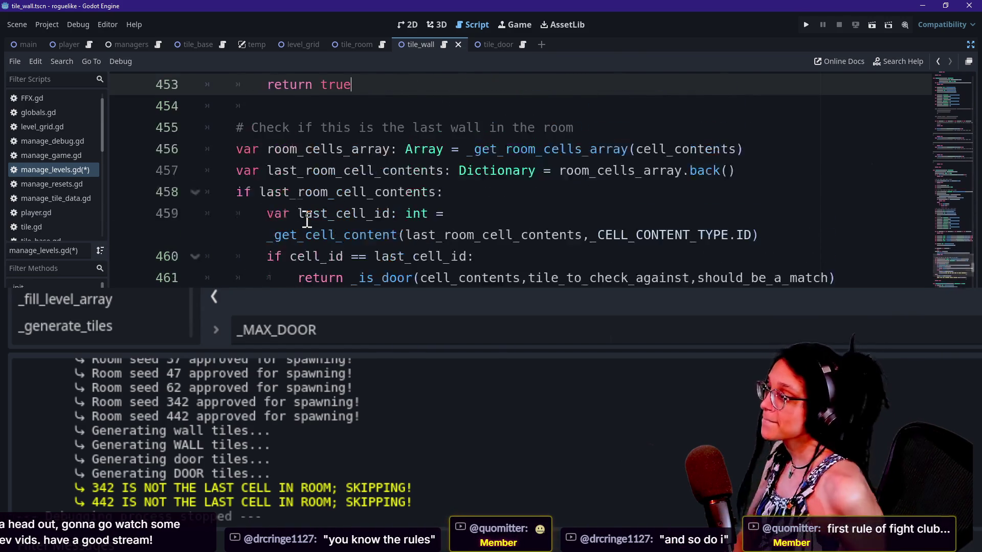
key("Down")
key("Down")
key("Down")
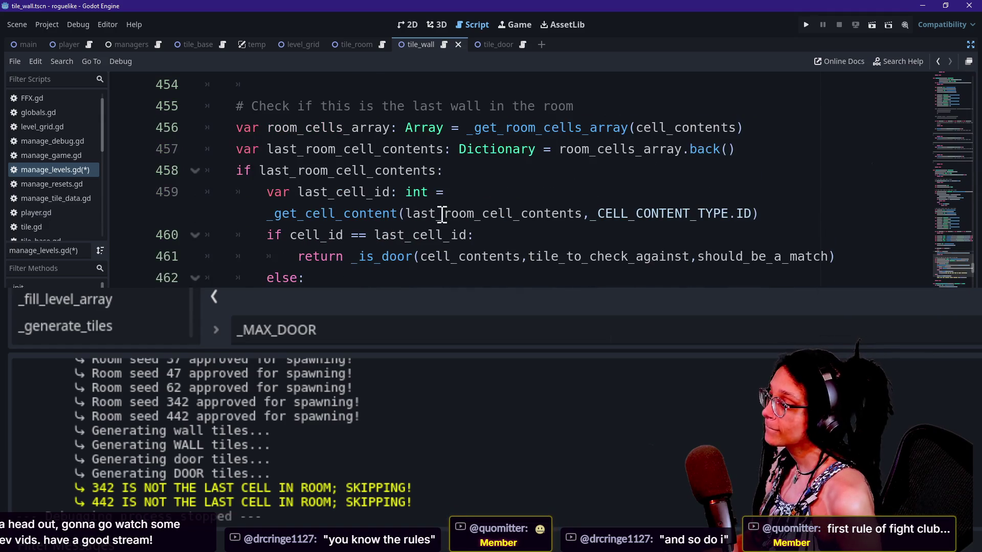
scroll(460, 259, "down", 1)
mouse_move(797, 268)
left_mouse_down()
mouse_move(708, 200)
mouse_move(700, 218)
left_mouse_up()
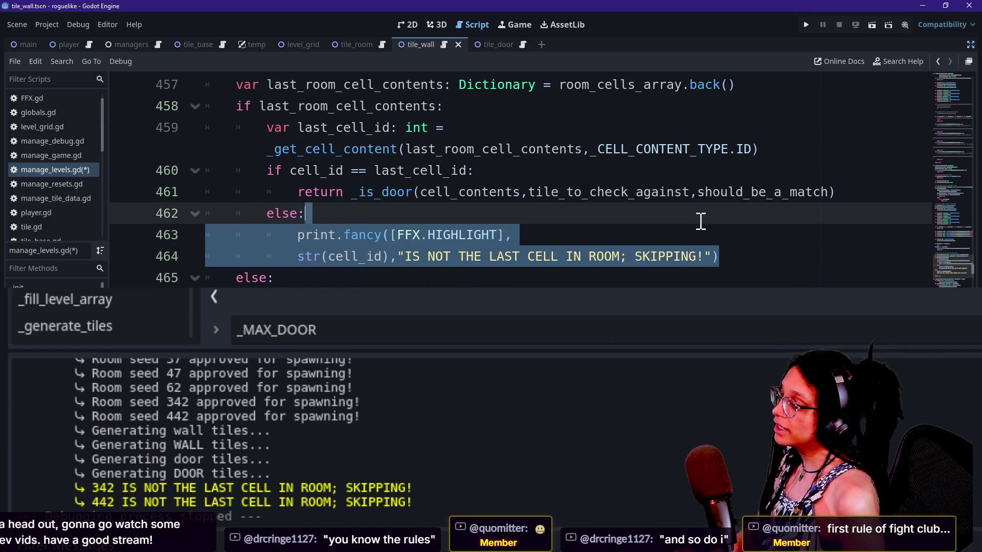
scroll(698, 217, "up", 2)
left_click(460, 277)
left_click_drag(318, 170, 440, 235)
left_click(412, 257)
scroll(404, 153, "down", 1)
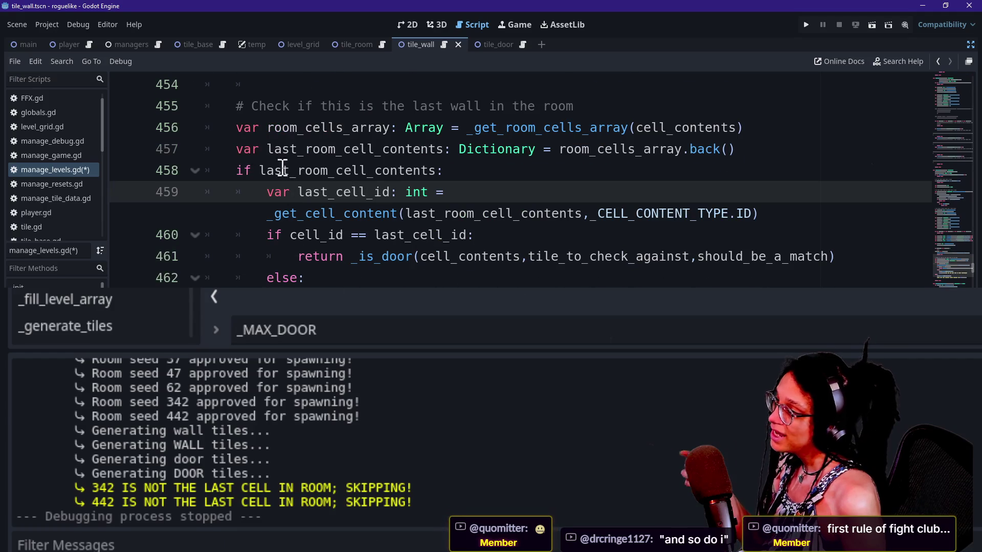
left_click_drag(400, 103, 358, 282)
left_click(438, 270)
left_click(386, 90)
left_click_drag(385, 89, 358, 279)
left_click(358, 279)
scroll(358, 205, "up", 3)
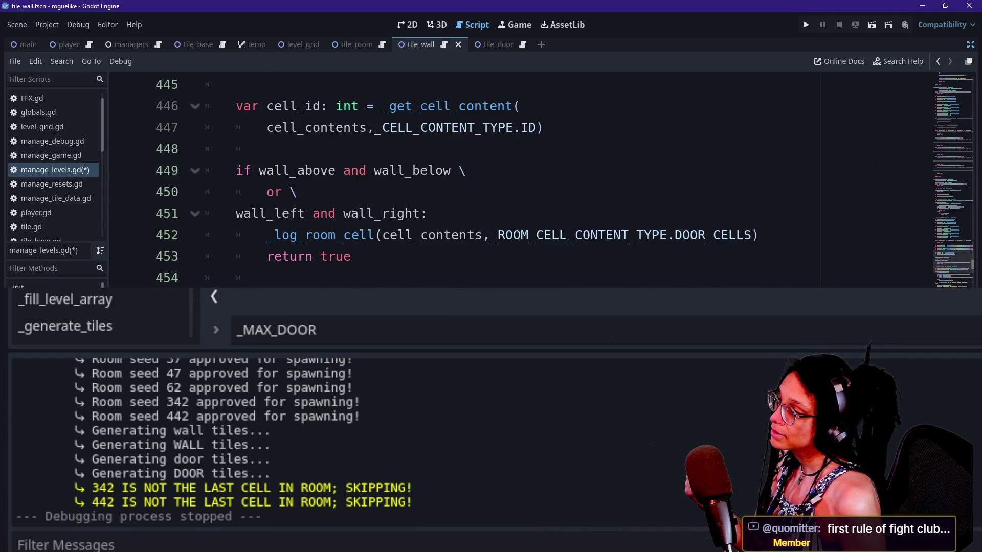
scroll(391, 279, "down", 4)
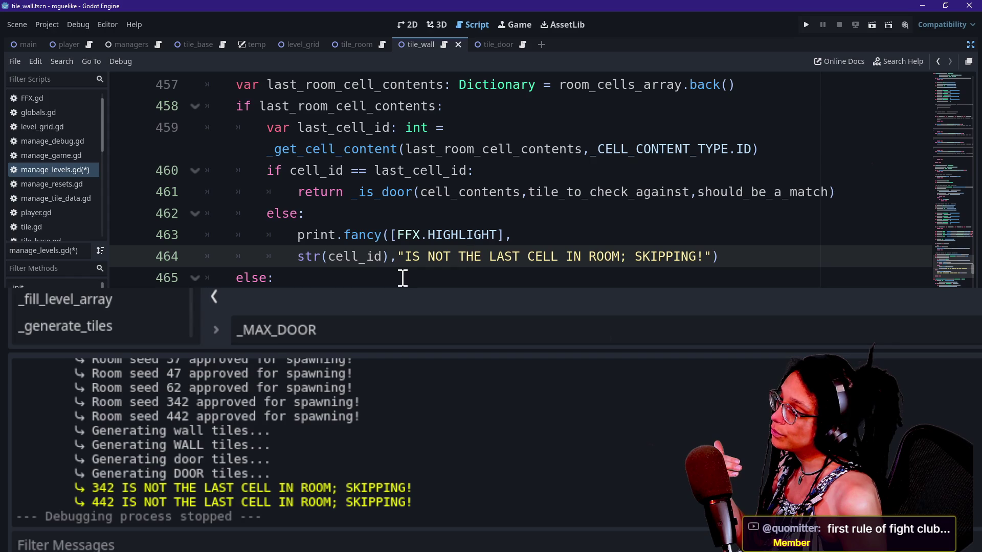
scroll(402, 278, "up", 2)
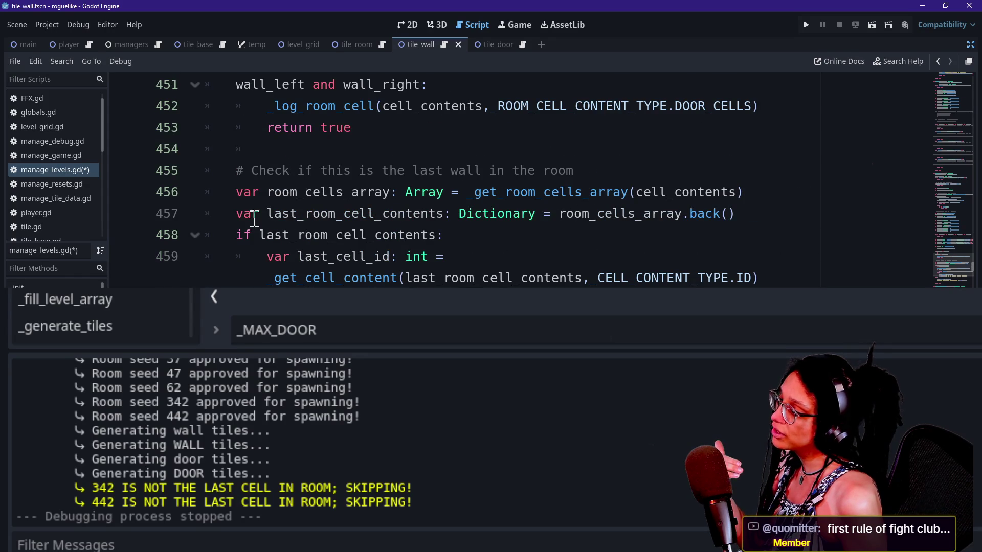
scroll(255, 218, "down", 2)
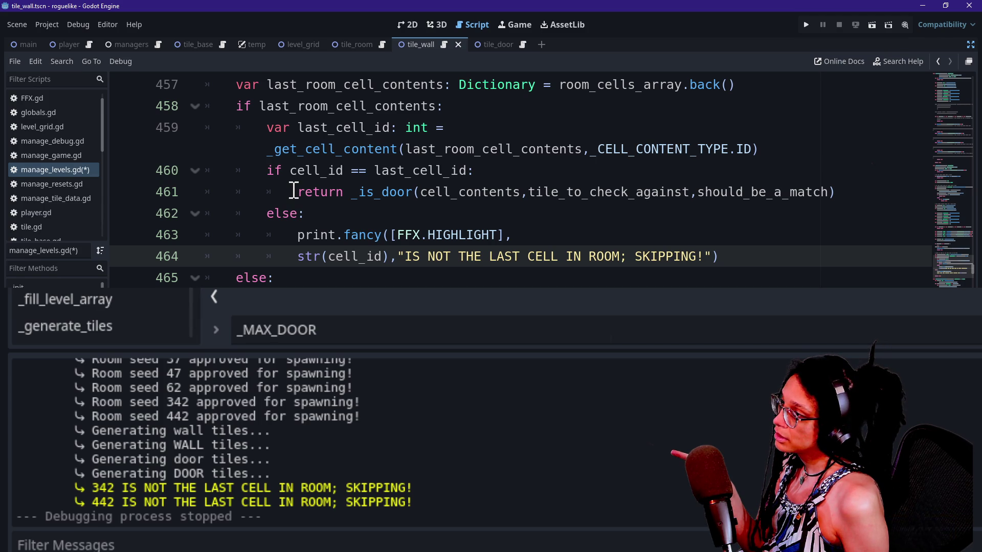
left_click_drag(888, 193, 875, 153)
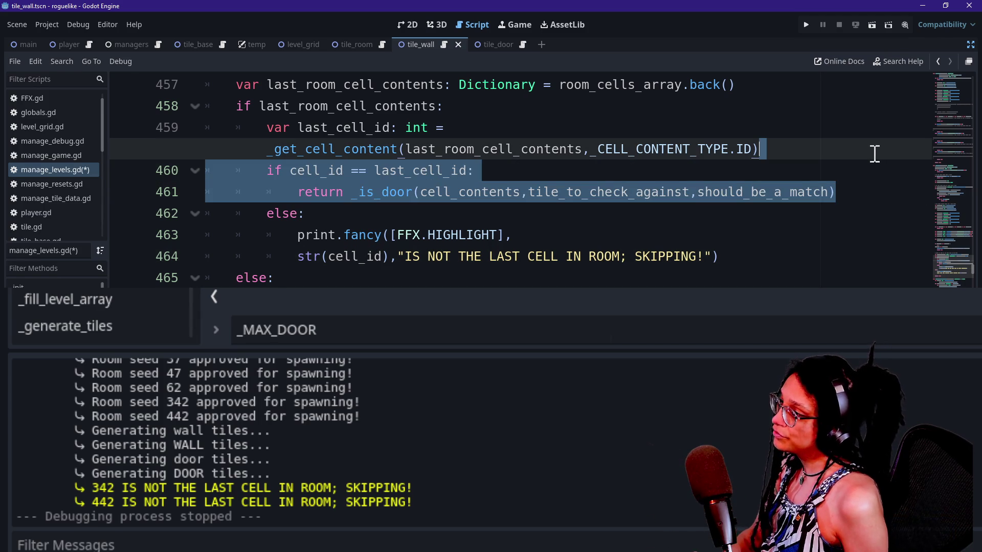
left_click(523, 178)
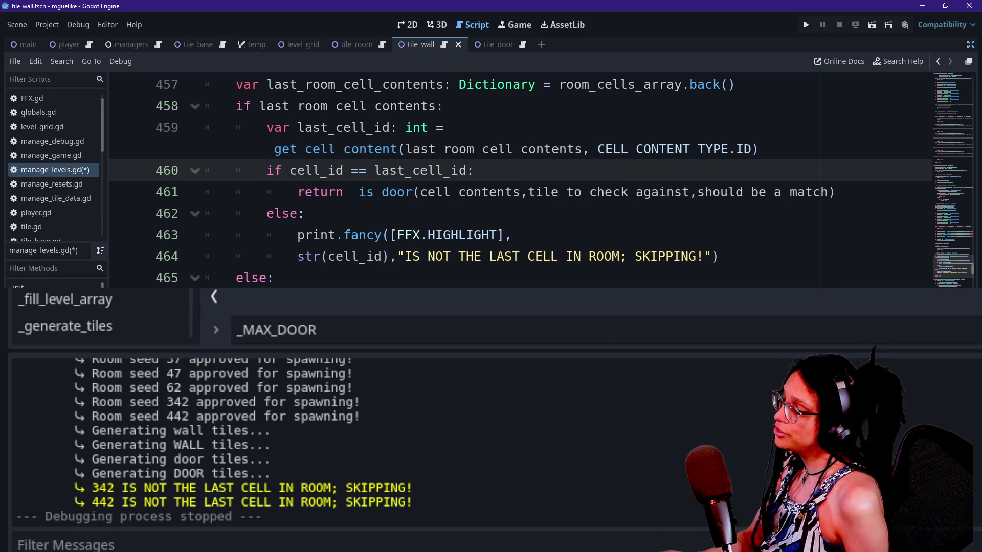
scroll(521, 179, "up", 15)
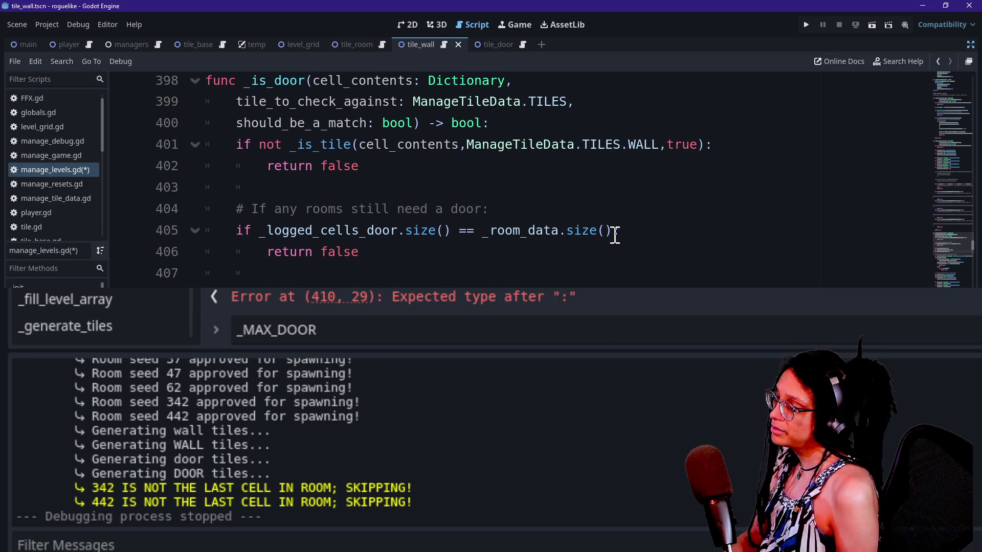
Place the caret on the blank line after the wall test in _is_door, then scroll down.
left_click(505, 193)
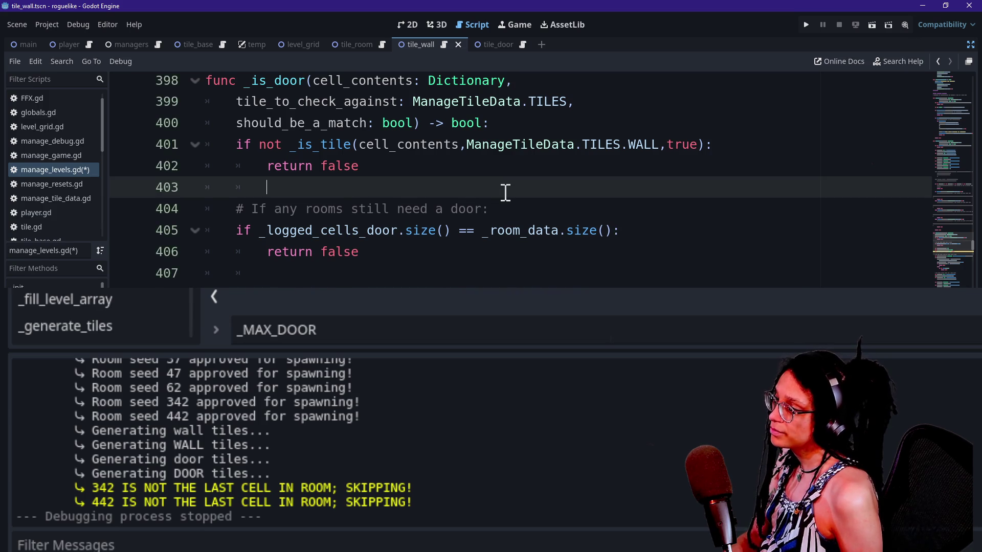
scroll(505, 193, "down", 10)
scroll(505, 193, "down", 1)
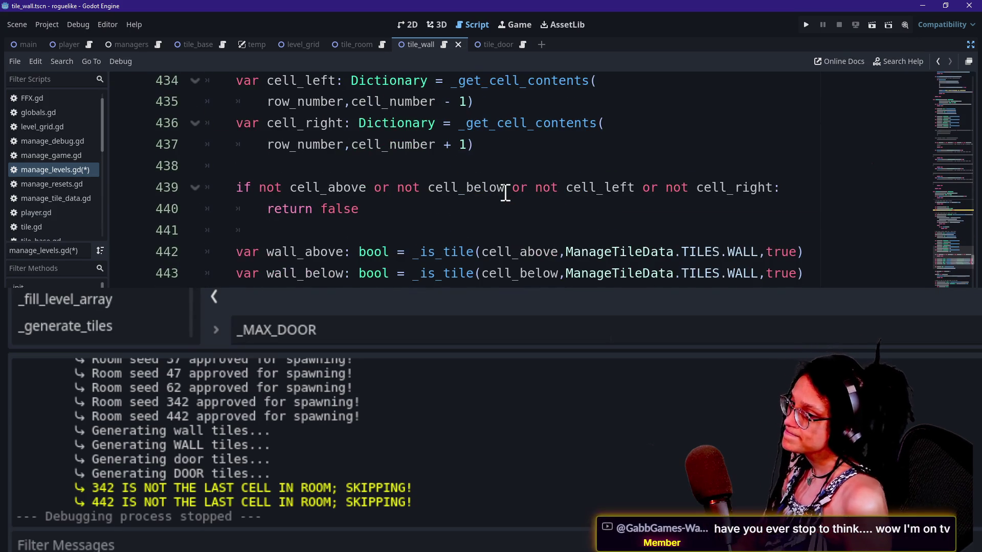
scroll(505, 193, "up", 1)
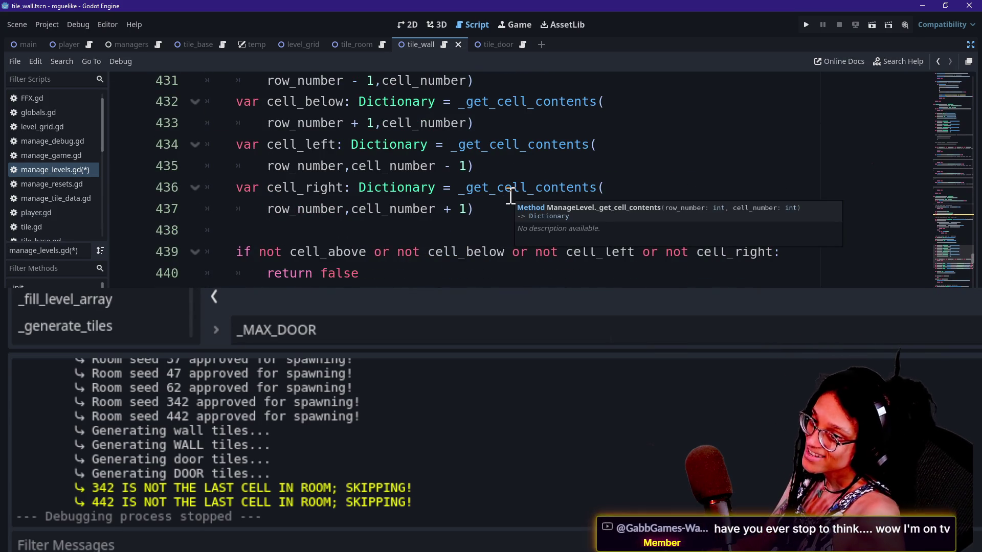
left_click(497, 229)
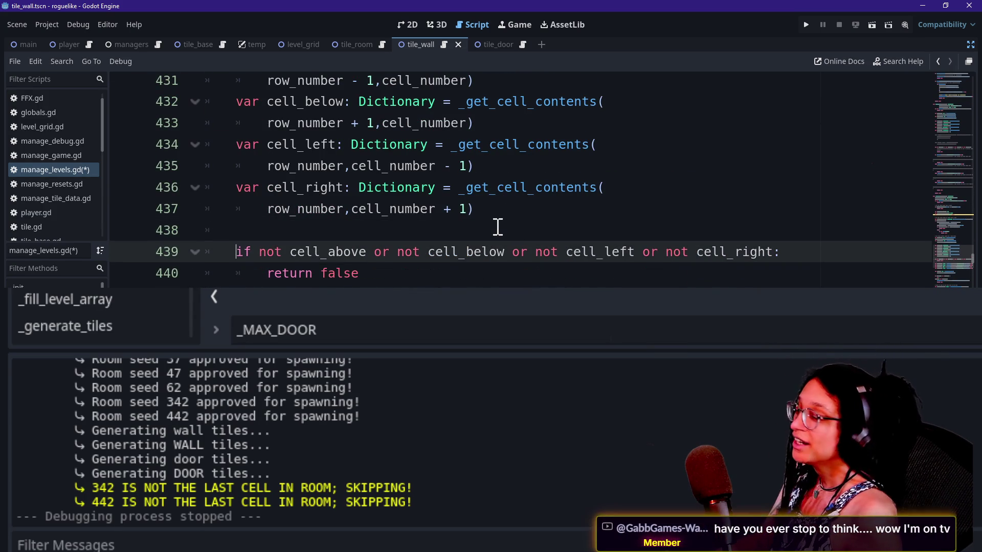
scroll(498, 226, "down", 2)
scroll(498, 227, "down", 6)
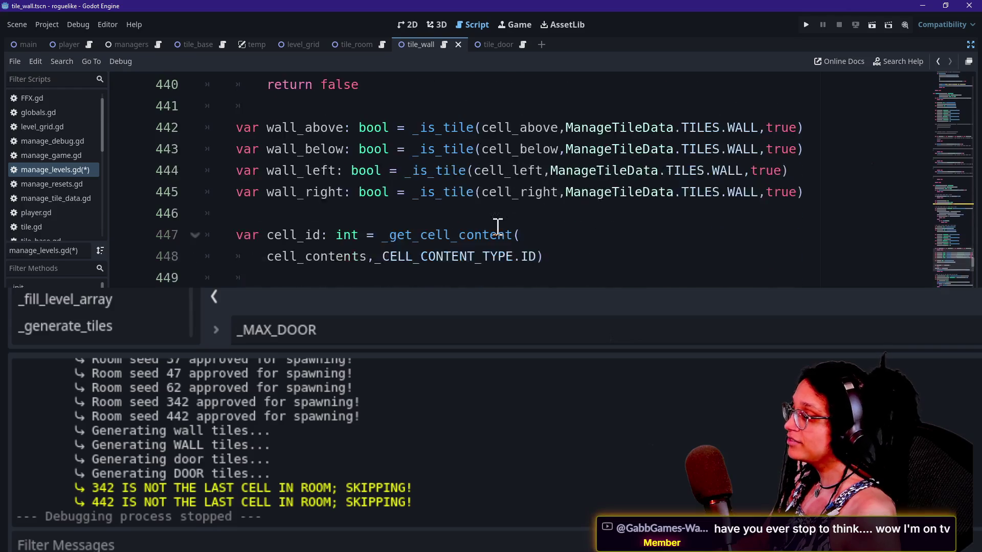
scroll(497, 226, "down", 2)
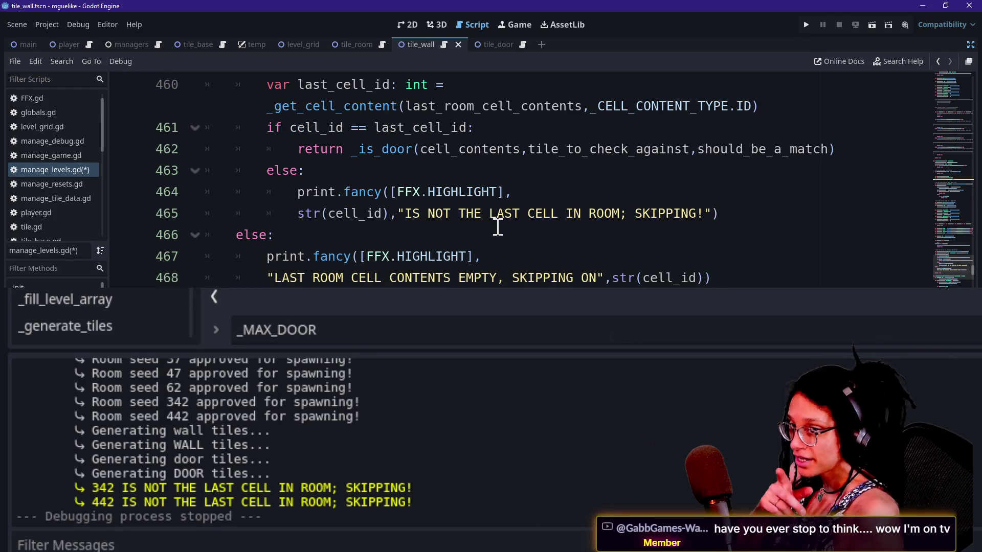
scroll(497, 227, "down", 5)
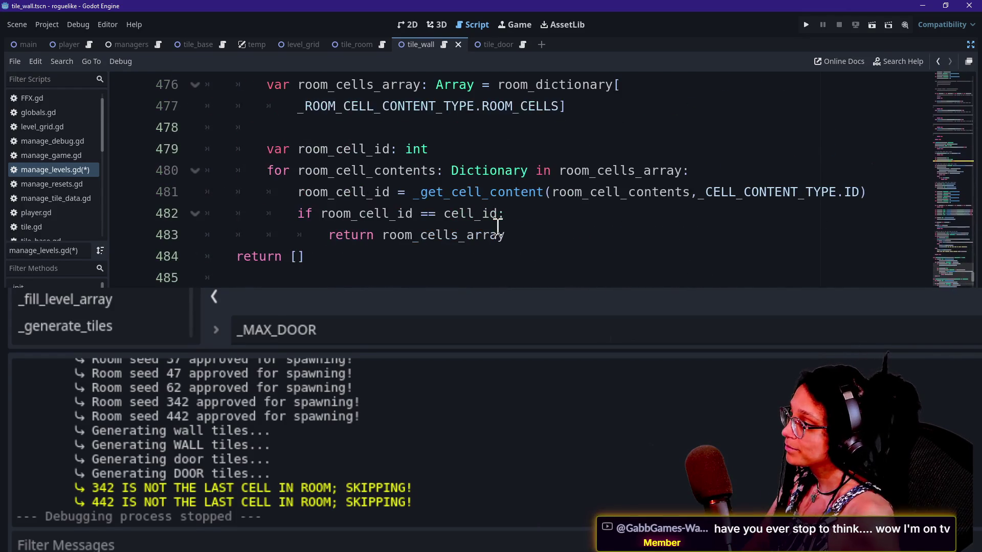
scroll(350, 276, "down", 3)
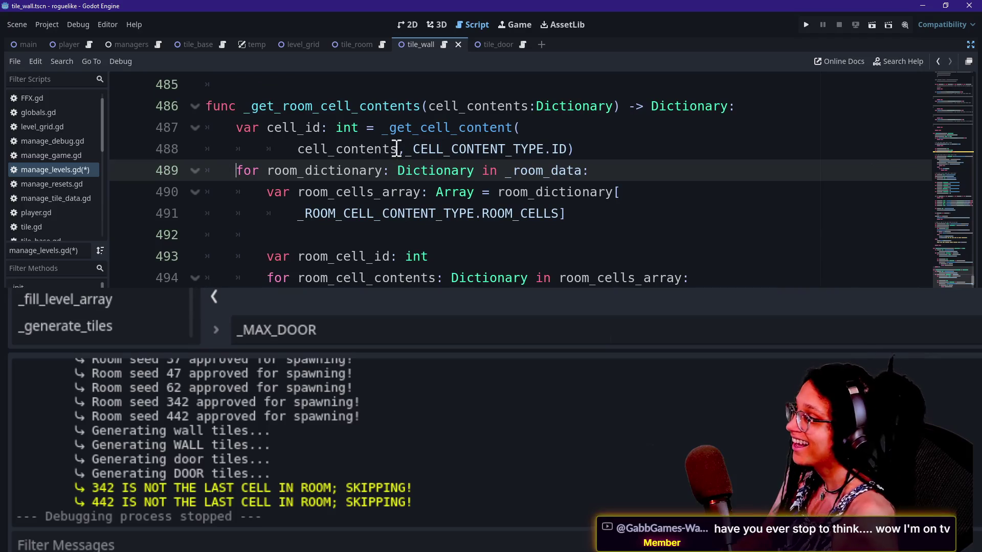
key("Up")
key("Up")
key("Up")
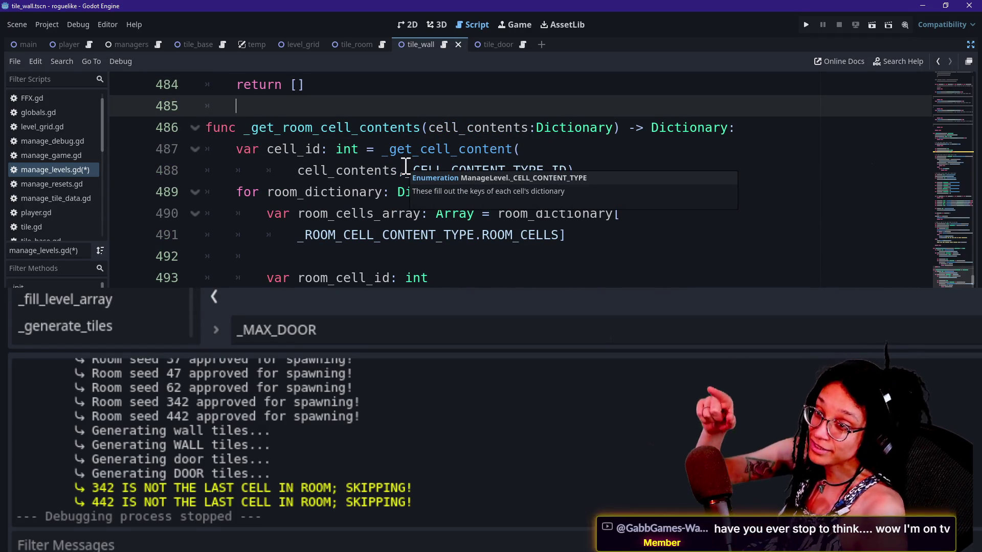
key("Down")
key("Down")
key("Down")
key("Down")
key("Down")
key("Down")
scroll(406, 166, "down", 7)
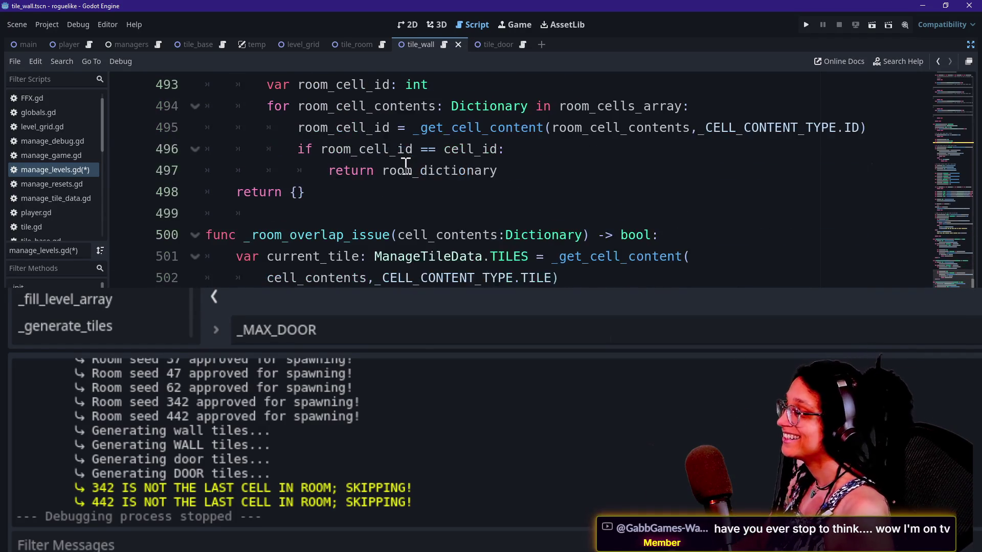
scroll(236, 228, "down", 5)
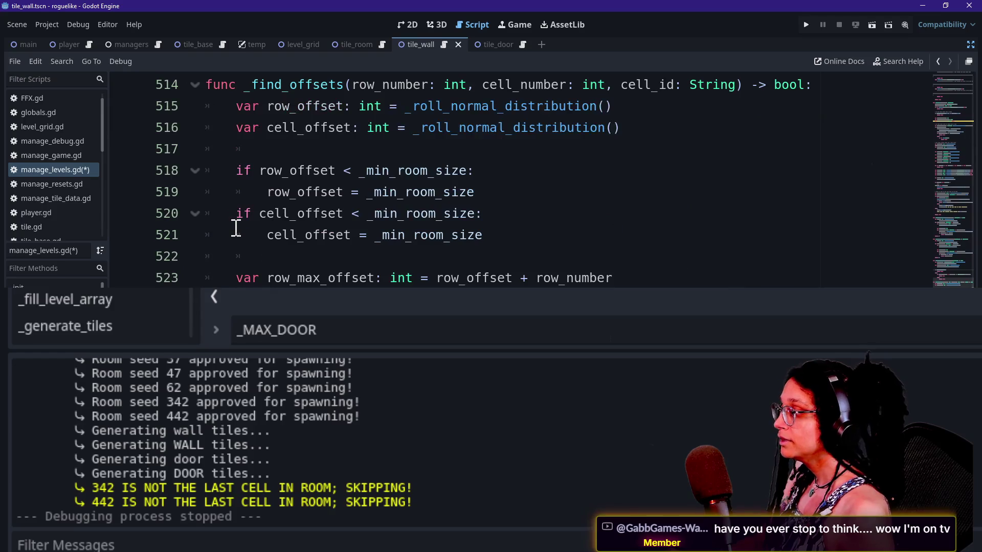
left_click_drag(266, 235, 241, 284)
left_click(240, 277)
scroll(491, 179, "down", 3)
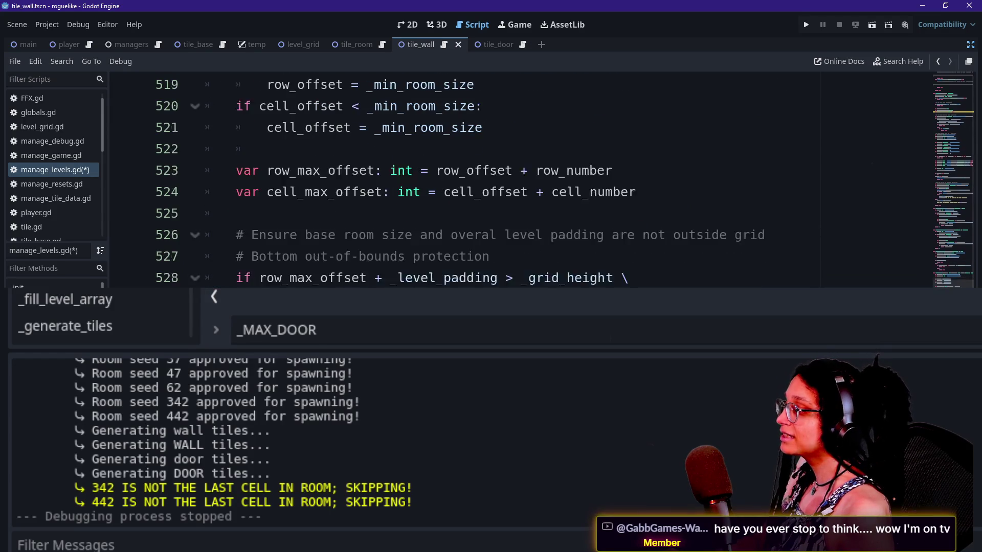
scroll(319, 280, "down", 3)
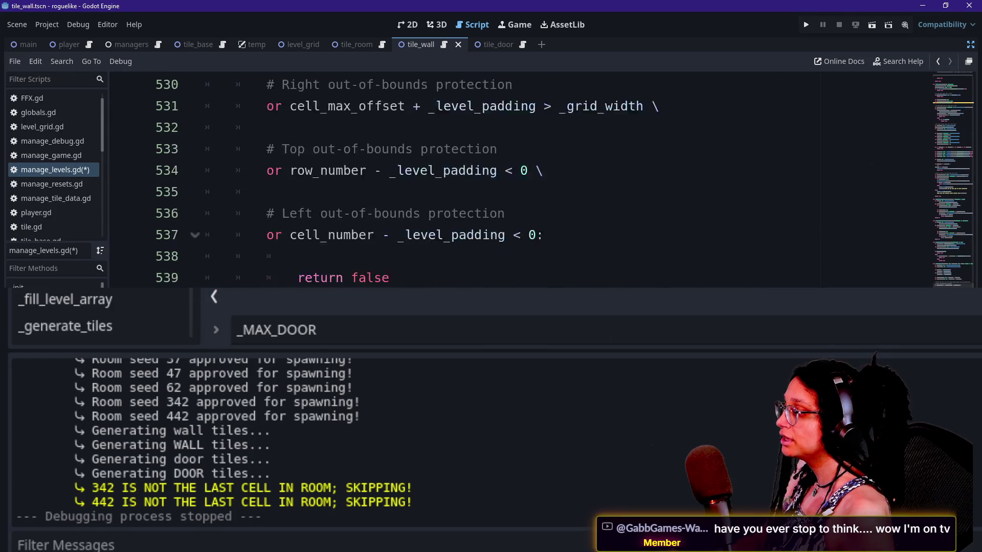
scroll(319, 280, "down", 2)
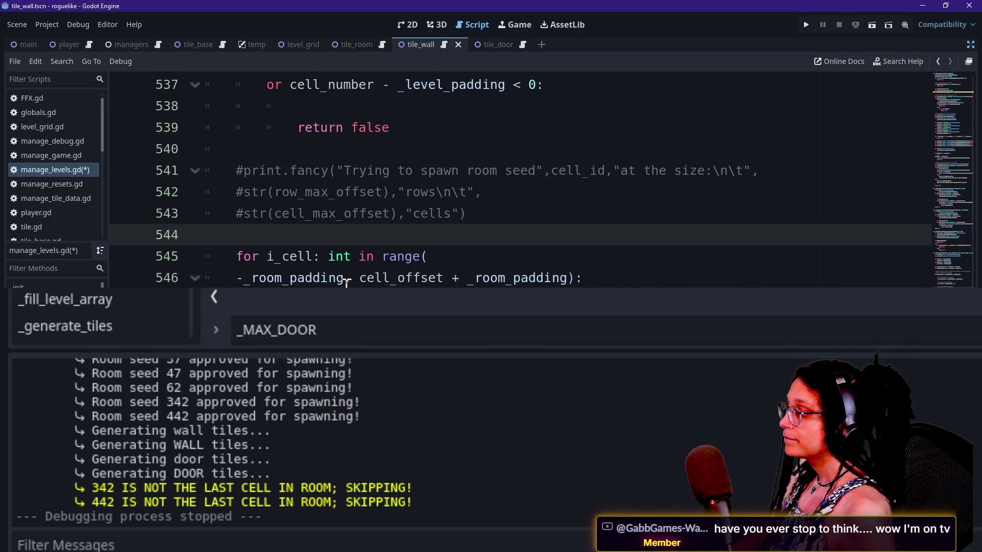
scroll(344, 281, "down", 4)
scroll(347, 282, "down", 6)
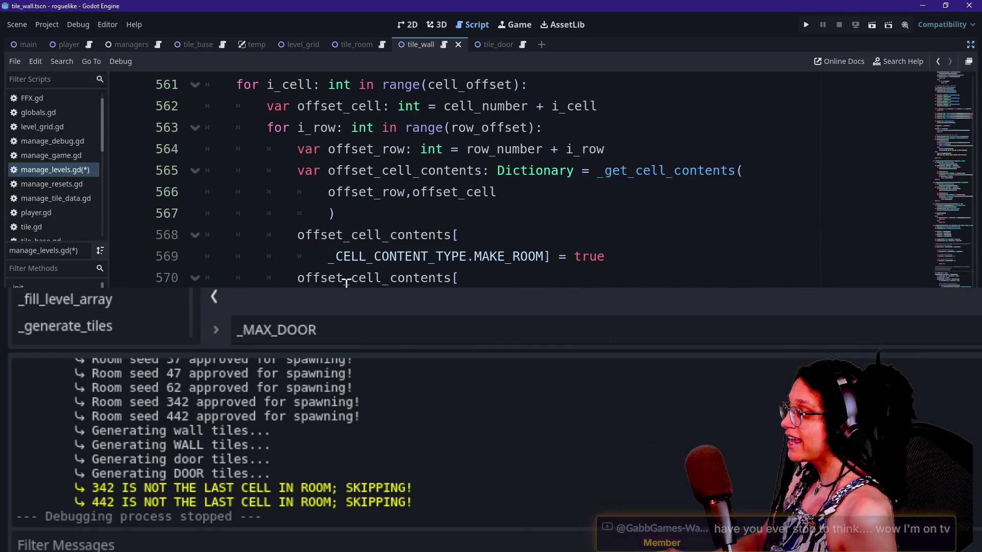
left_click(422, 213)
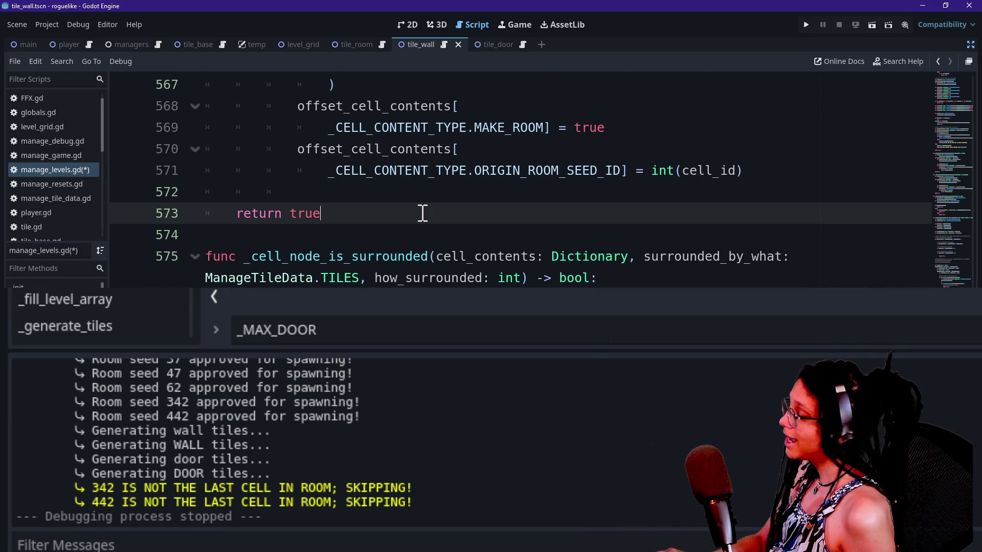
key("Up")
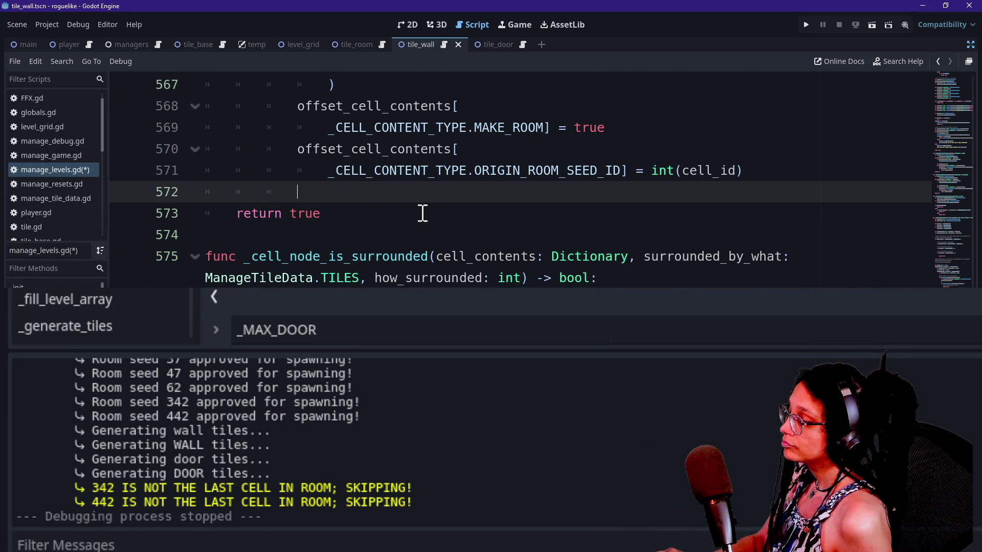
scroll(422, 213, "up", 2)
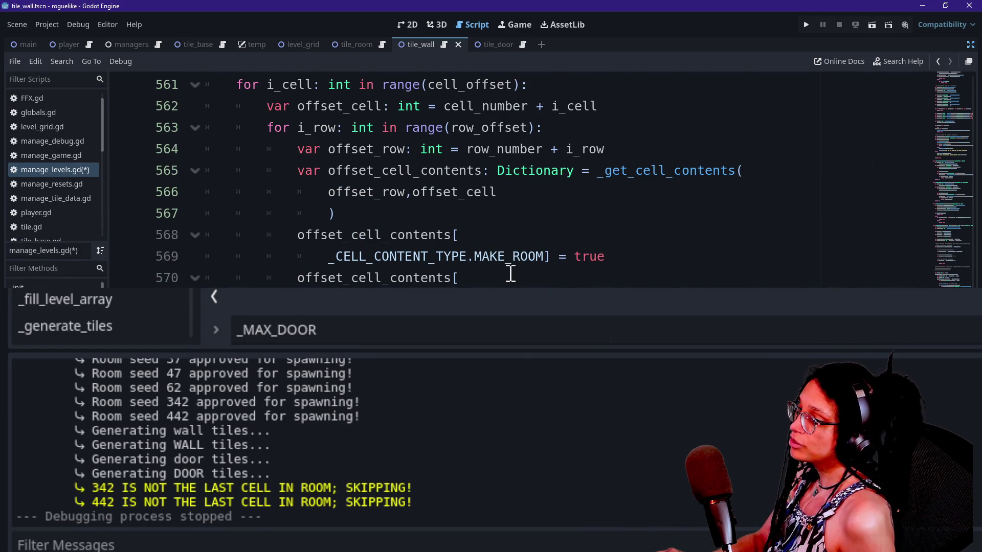
key("Up")
key("Up")
key("Up")
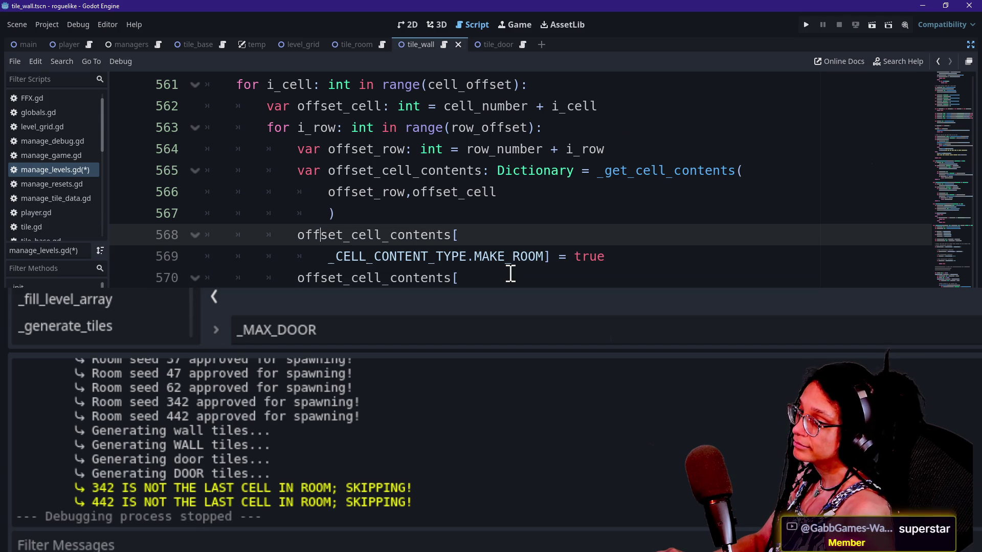
key("Up")
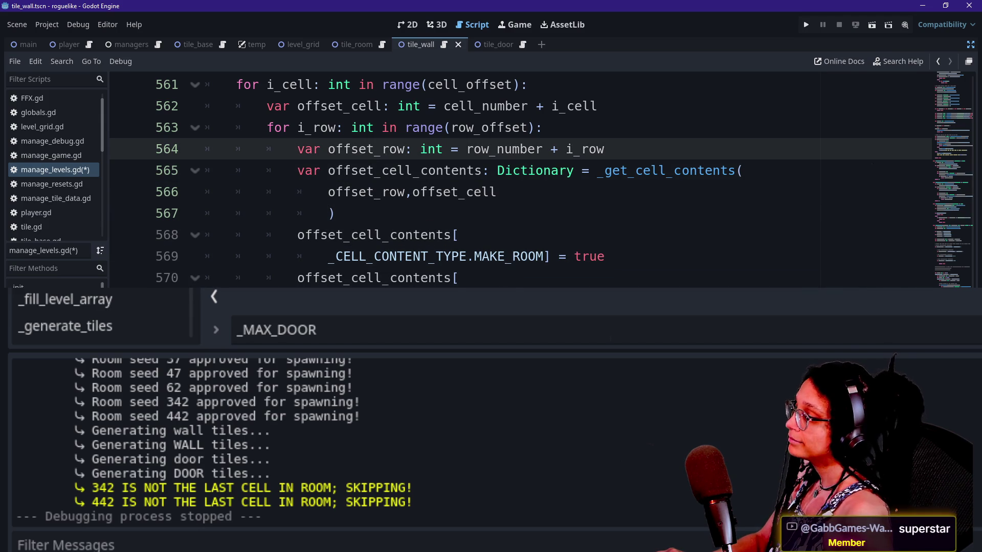
scroll(422, 213, "up", 1)
scroll(520, 179, "down", 1)
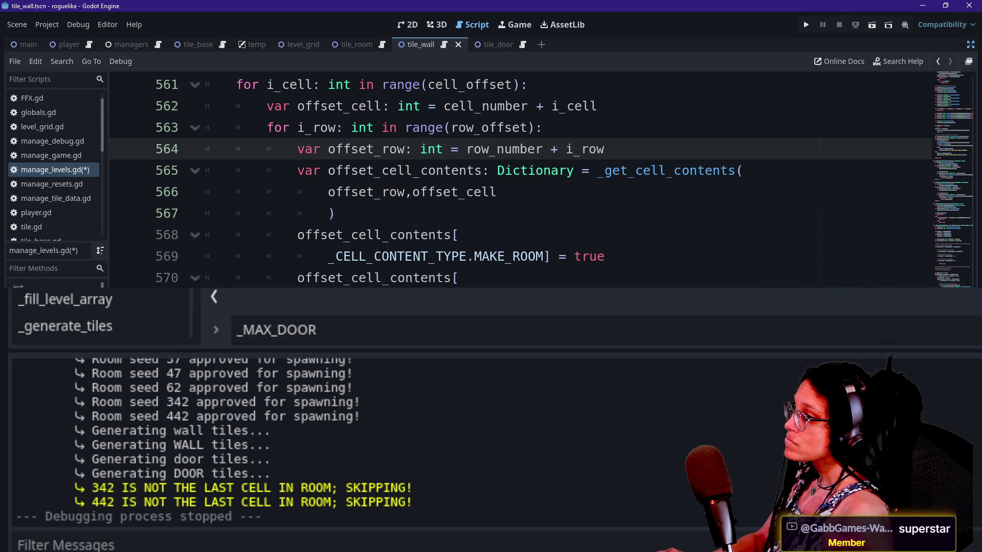
scroll(520, 179, "up", 2)
scroll(519, 179, "down", 2)
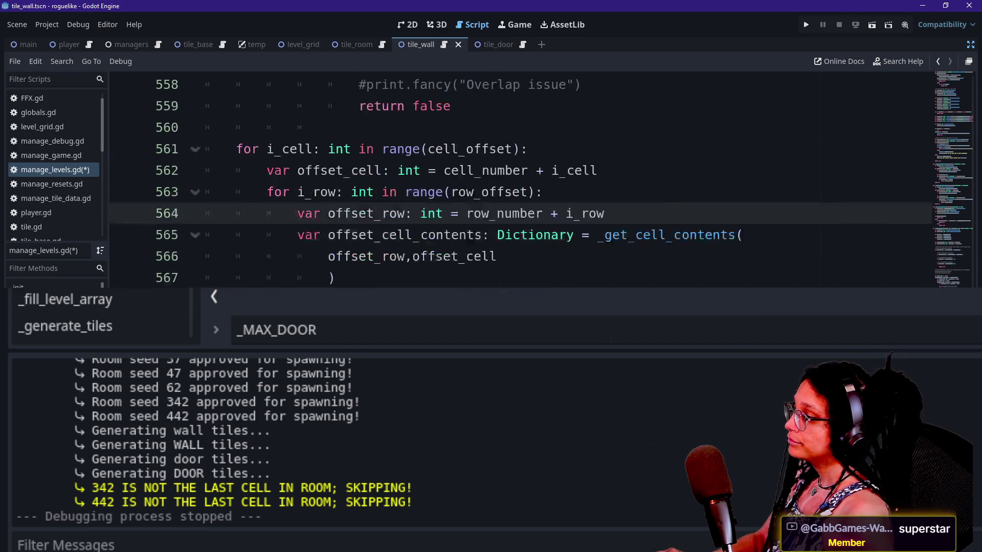
mouse_move(786, 283)
left_mouse_down()
mouse_move(560, 127)
mouse_move(299, 127)
left_mouse_up()
left_click(298, 128)
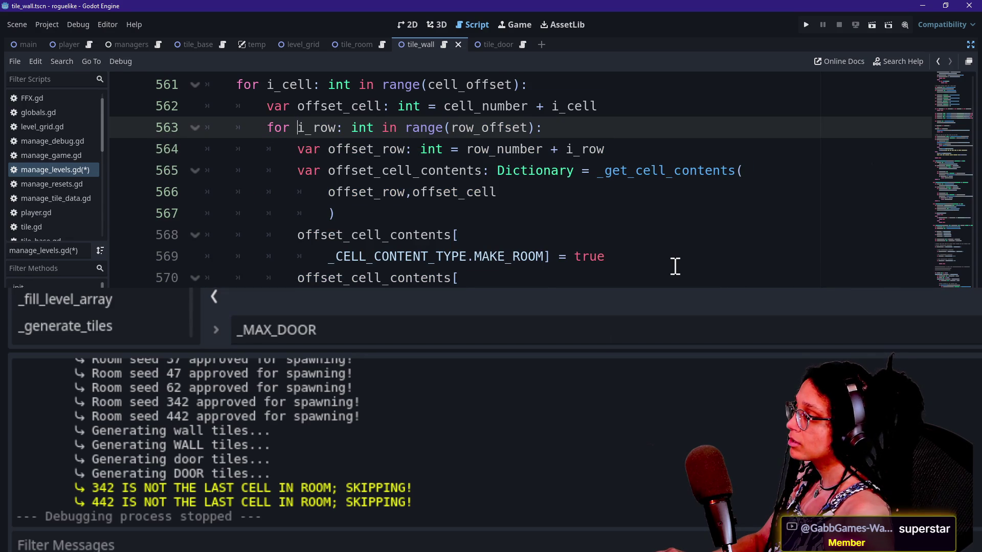
scroll(675, 266, "up", 3)
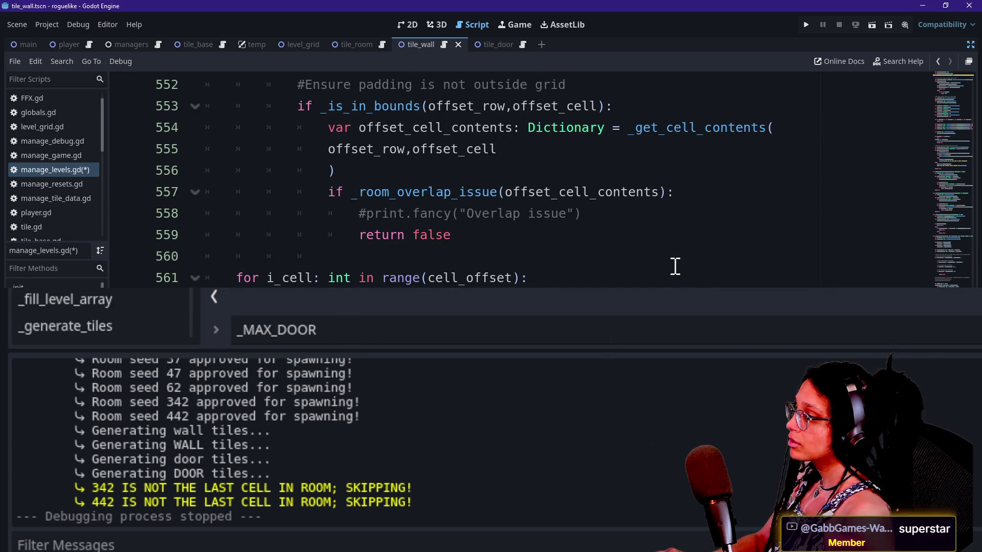
scroll(675, 266, "down", 1)
scroll(675, 266, "up", 2)
scroll(675, 266, "down", 2)
scroll(675, 266, "down", 2)
scroll(675, 266, "up", 7)
scroll(675, 266, "up", 4)
scroll(675, 266, "up", 10)
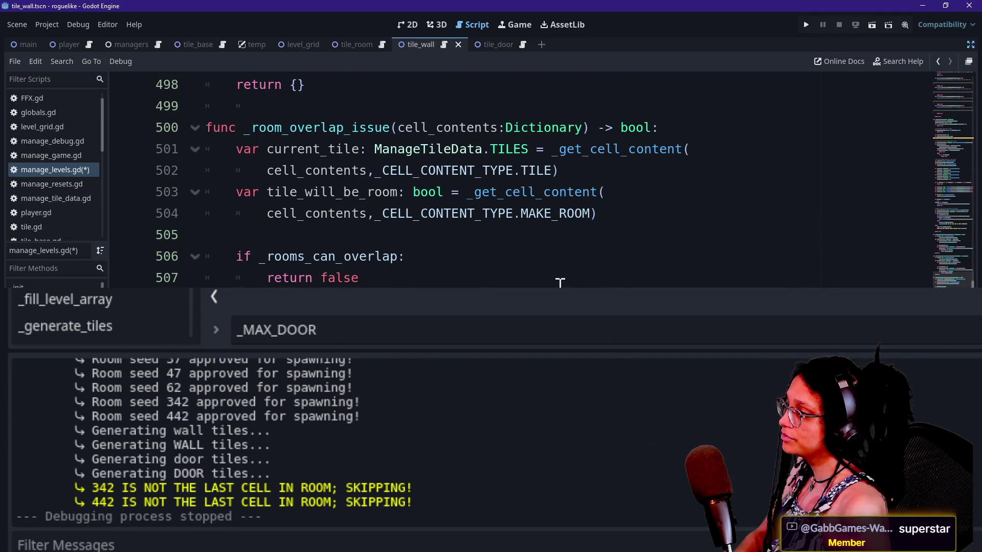
Find is_door in the script and scroll to the last-wall return _is_door line.
key("ctrl+f")
type("is_door")
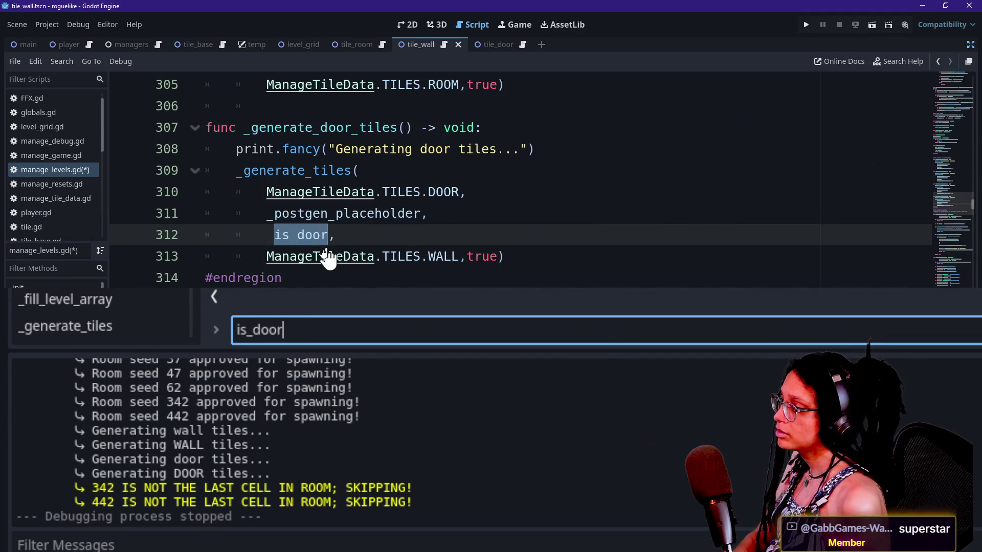
key("Return")
scroll(511, 179, "down", 14)
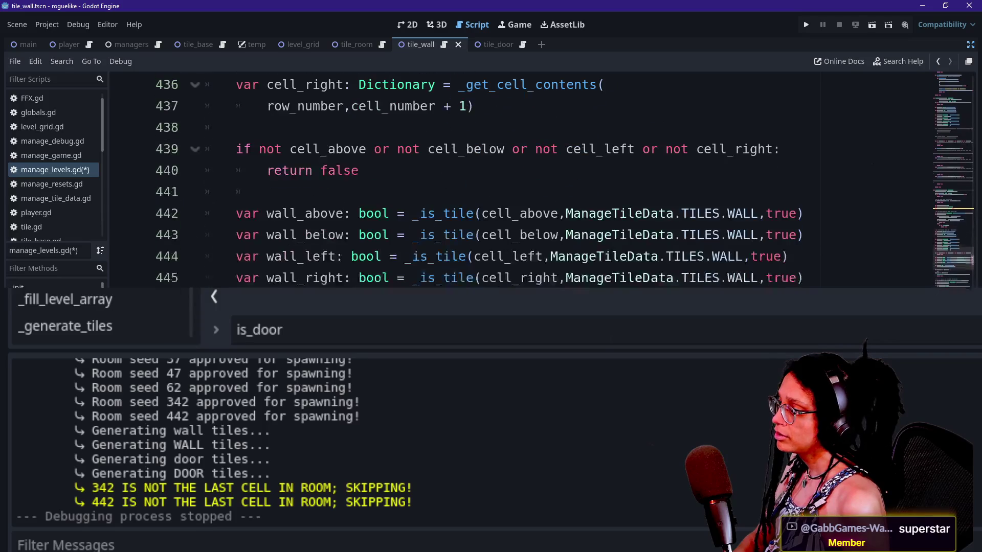
scroll(512, 179, "down", 2)
scroll(369, 278, "down", 3)
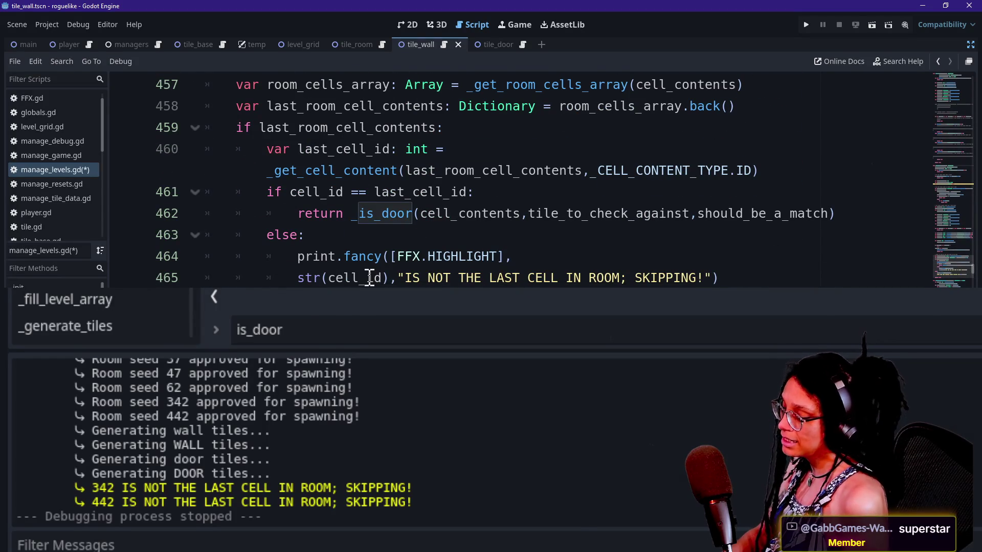
scroll(369, 278, "down", 1)
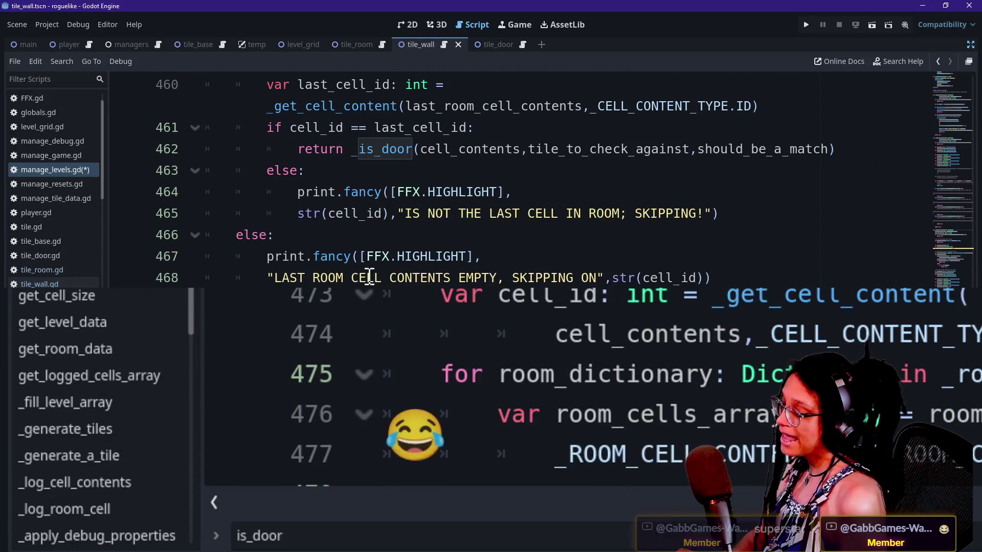
scroll(370, 278, "up", 15)
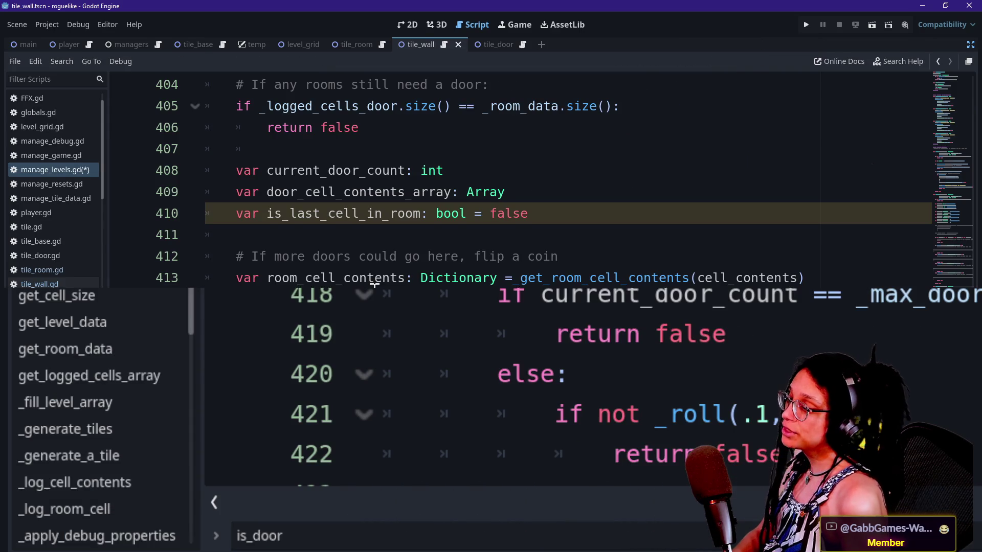
scroll(370, 278, "down", 6)
scroll(373, 287, "down", 7)
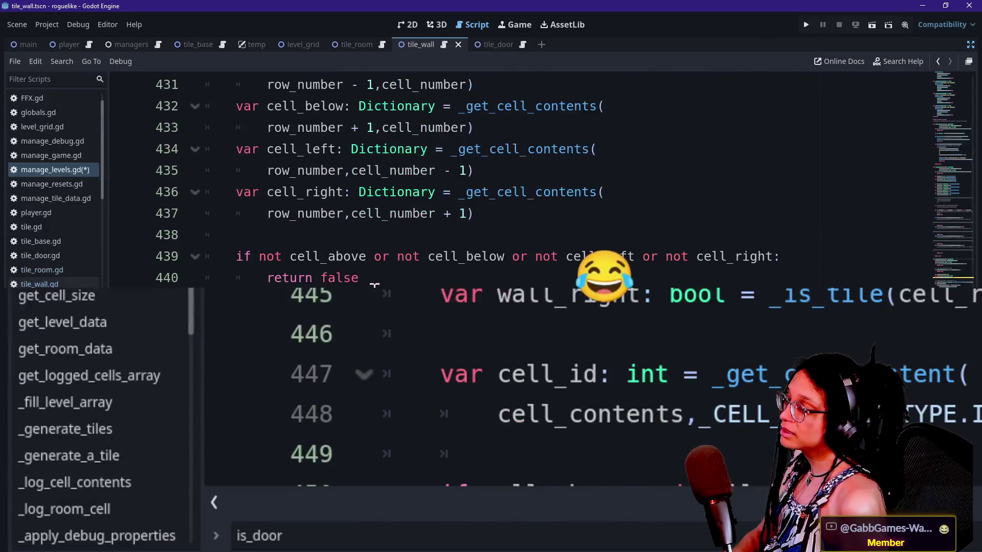
scroll(374, 286, "down", 3)
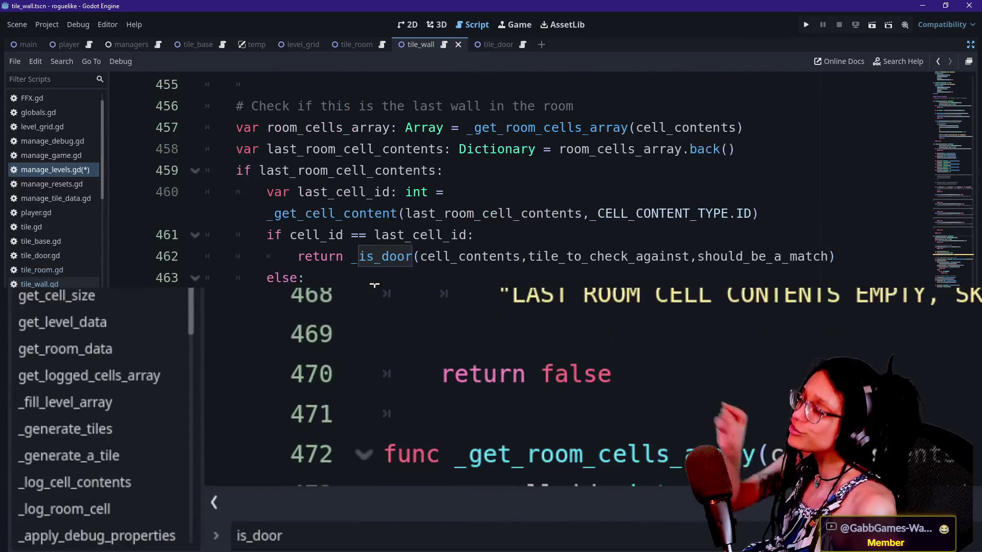
scroll(379, 285, "down", 1)
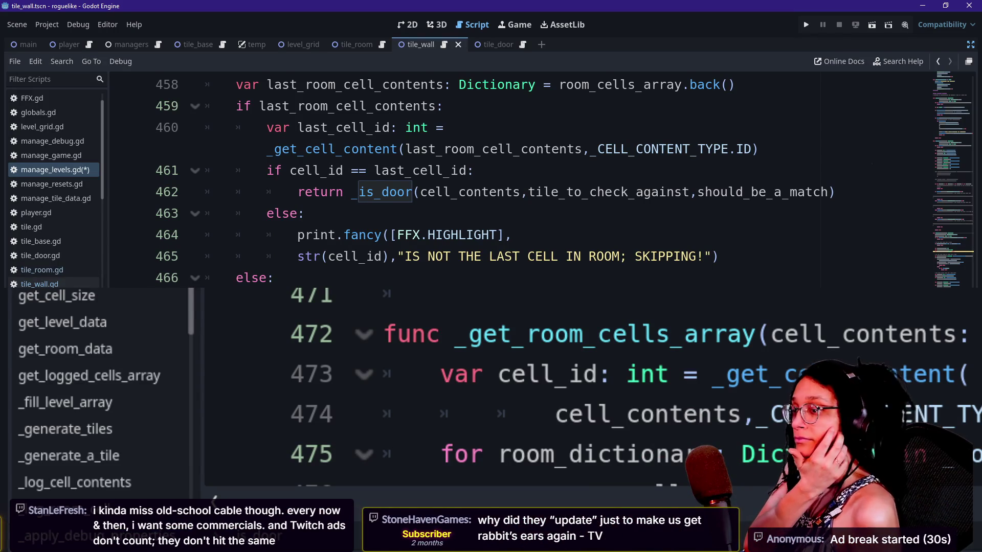
Add the colon, nest the _is_door return under is_last_cell_in_room, and add a blank line in the cell_id check.
type("if is_last_cell_in_room:")
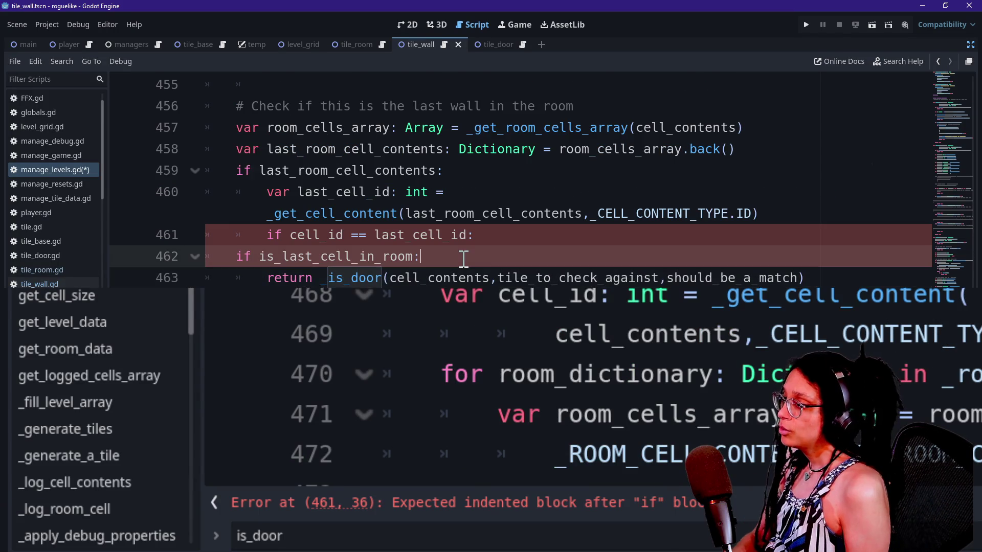
key("Down")
key("Home")
key("Tab")
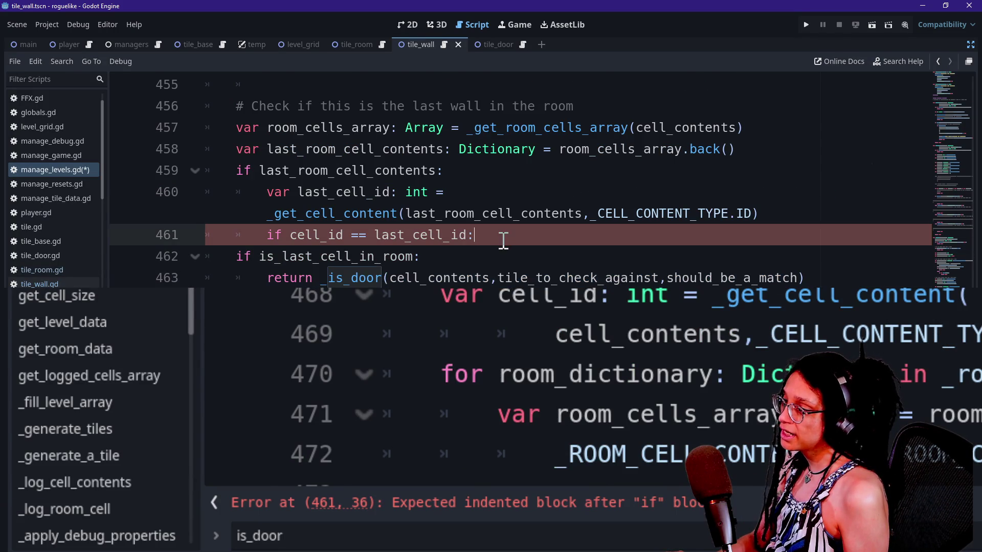
key("Return")
scroll(501, 241, "up", 1)
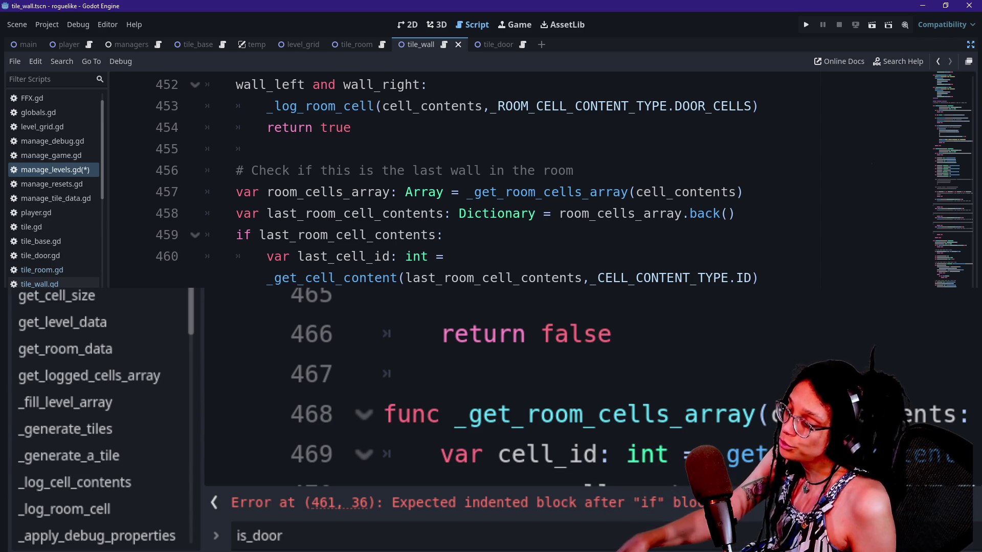
left_click(566, 296)
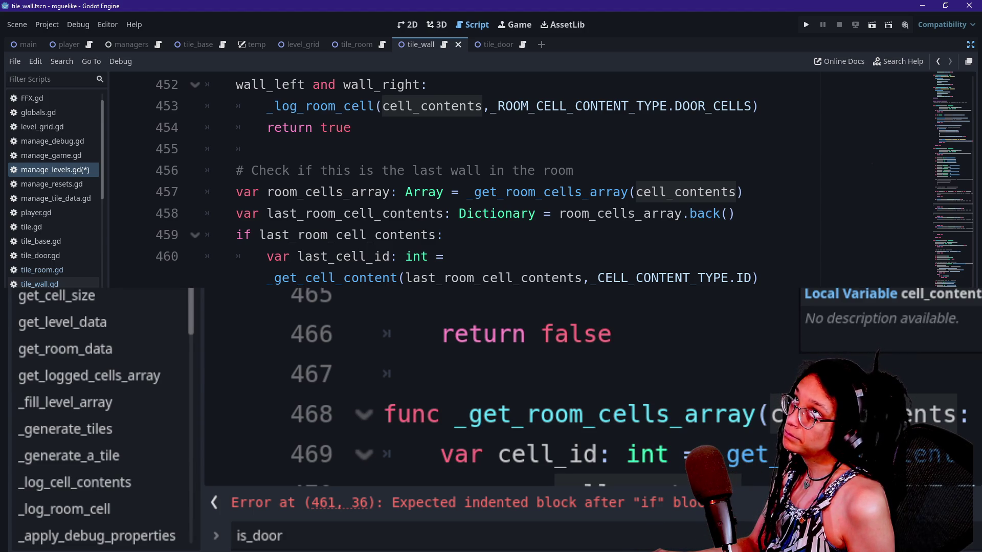
scroll(492, 273, "up", 8)
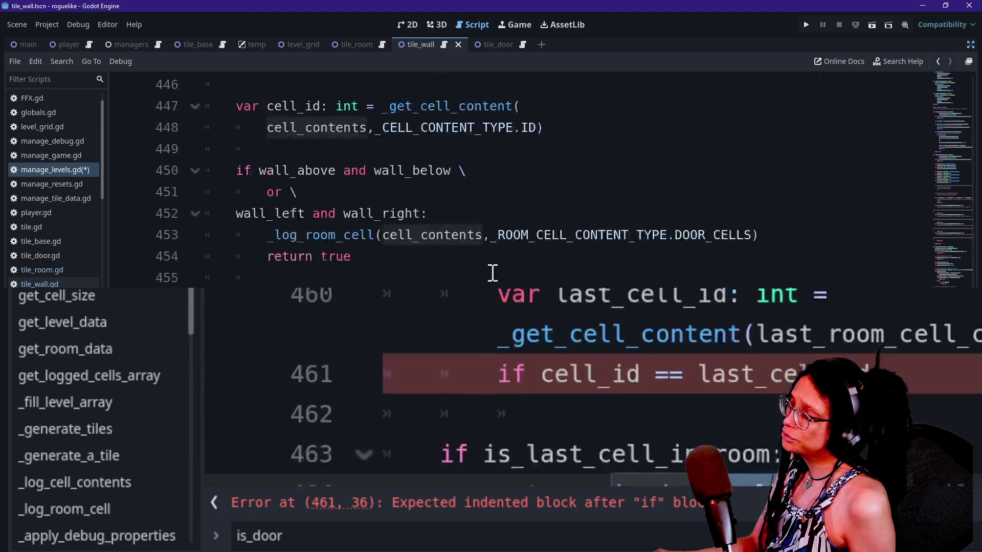
scroll(493, 273, "up", 9)
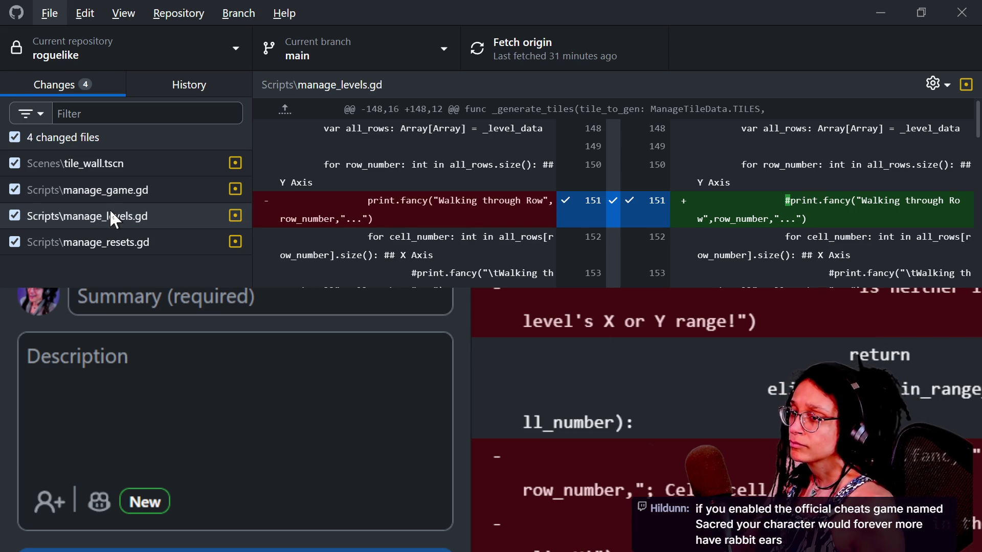
View the Scripts\manage_levels.gd diff in GitHub Desktop's Changes list.
left_click(176, 209)
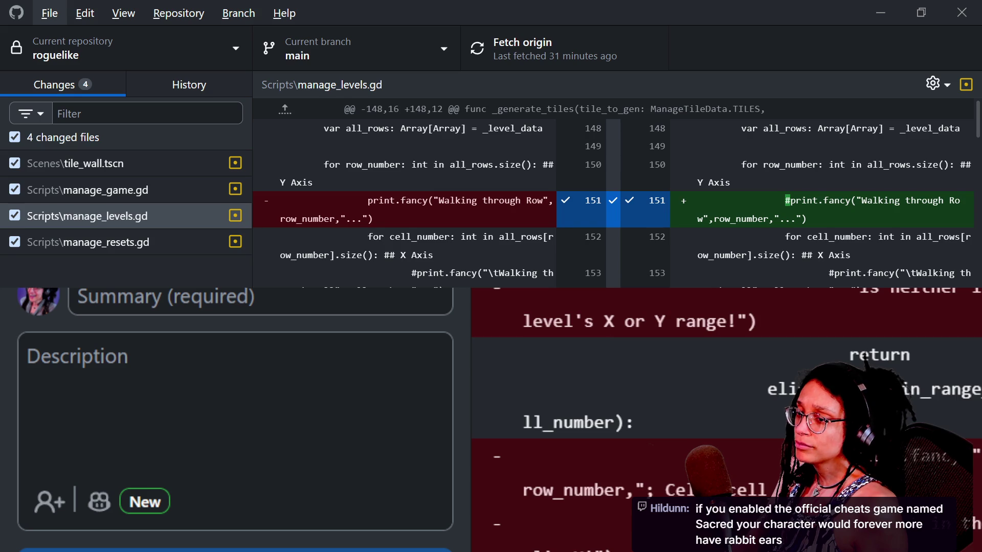
key("alt+Tab")
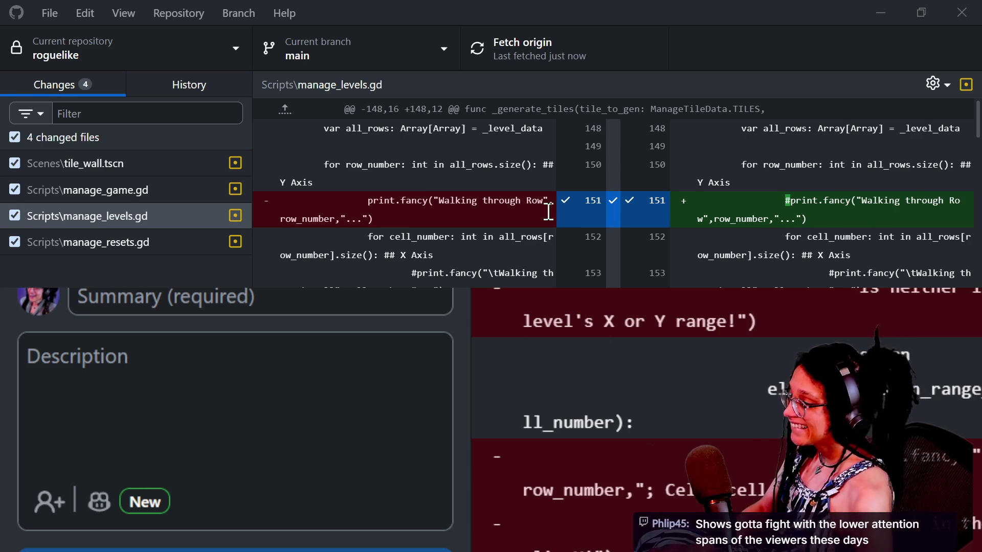
Switch to the Excalidraw door-logic sketch, then on to the stream chat window.
key("alt+Tab")
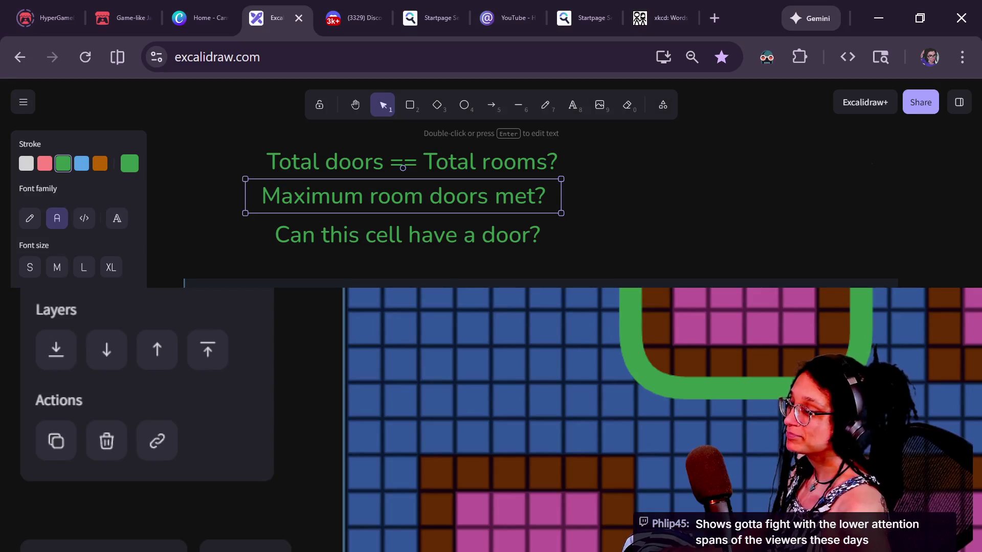
key("alt+Tab")
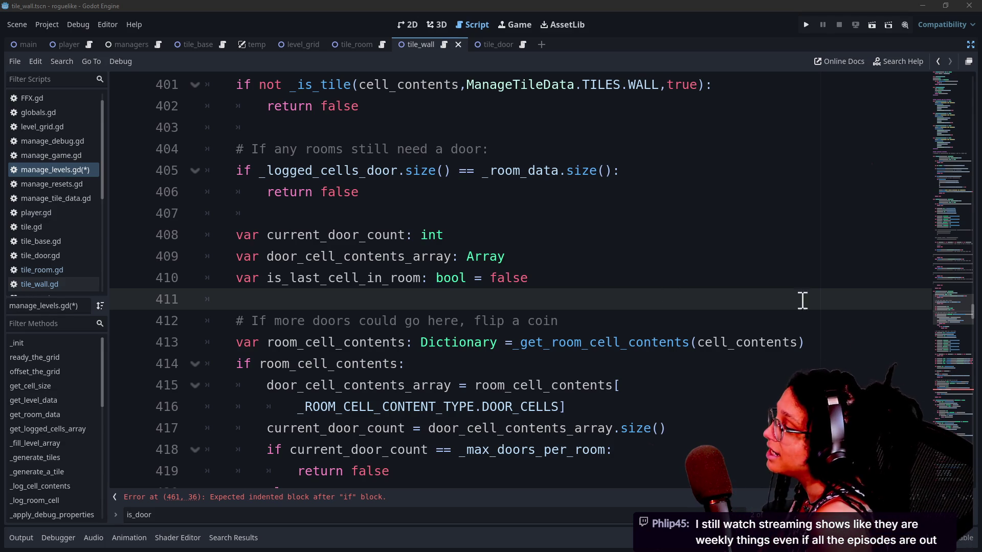
left_click(629, 286)
left_click(628, 316)
left_click(629, 307)
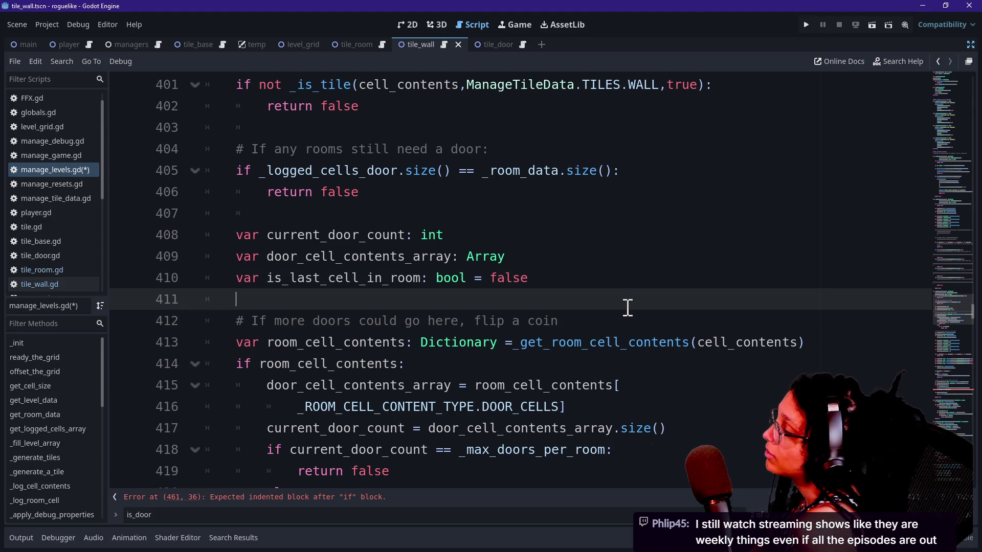
key("Down")
key("Down")
key("Down")
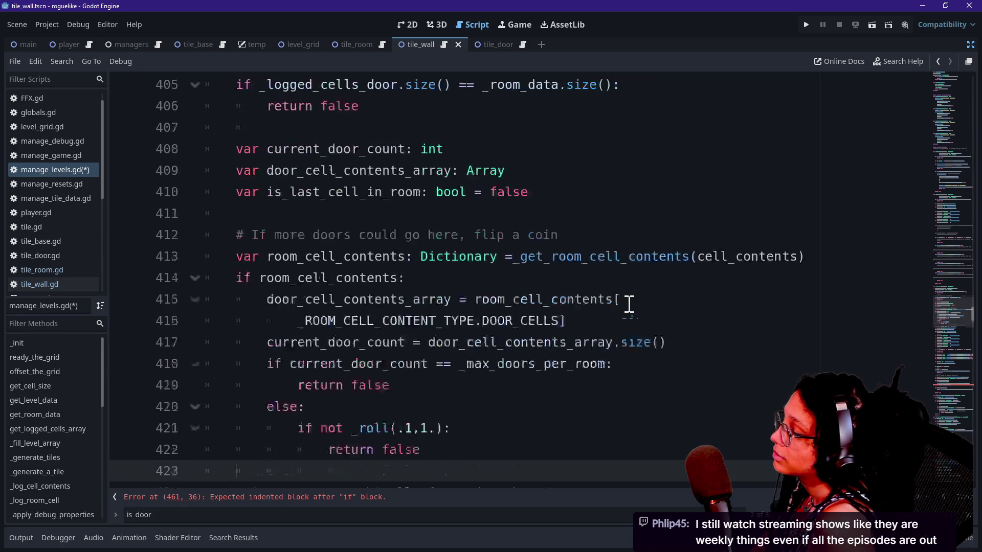
key("Down")
key("Down")
key("Down")
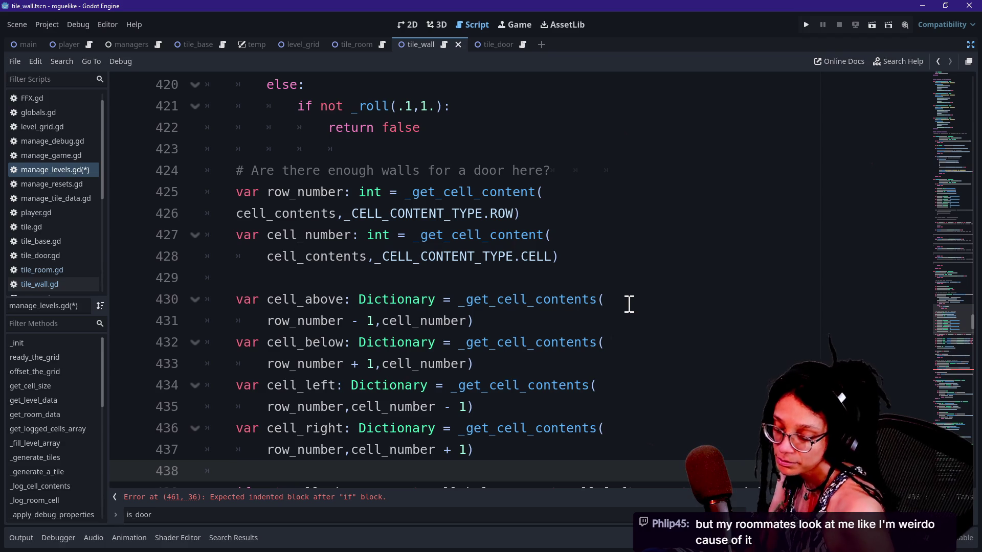
left_click(630, 301)
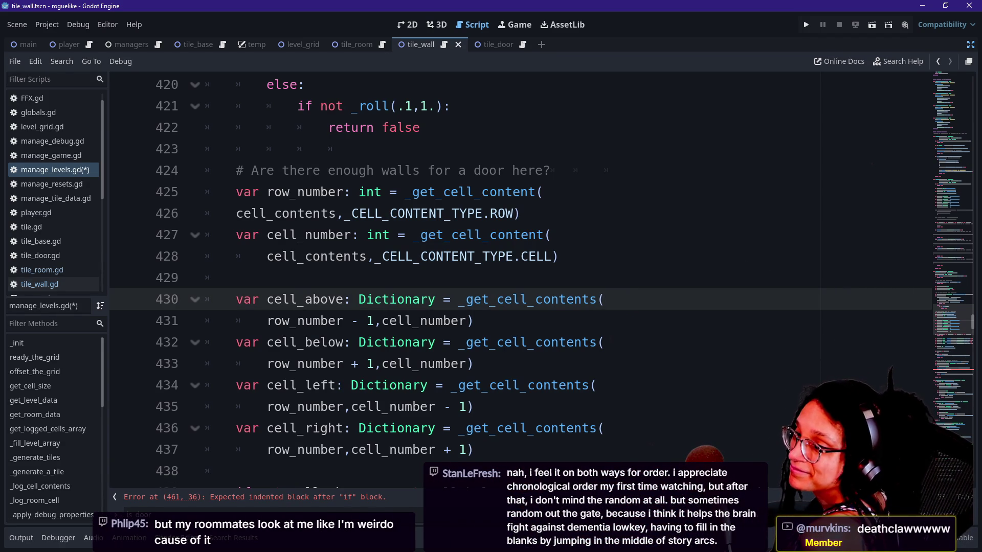
left_click(401, 271)
left_click(461, 287)
left_click(666, 250)
left_click(659, 274)
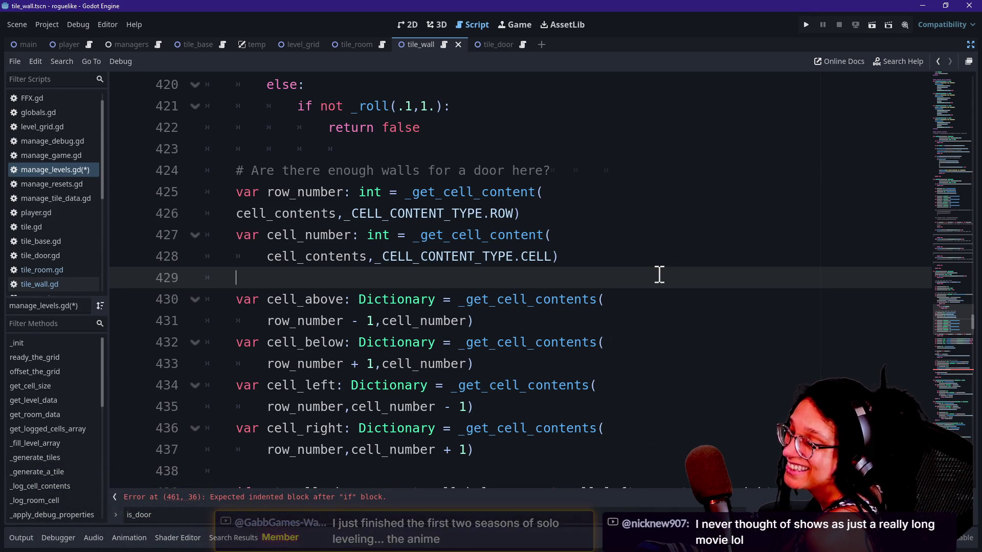
left_click(636, 230)
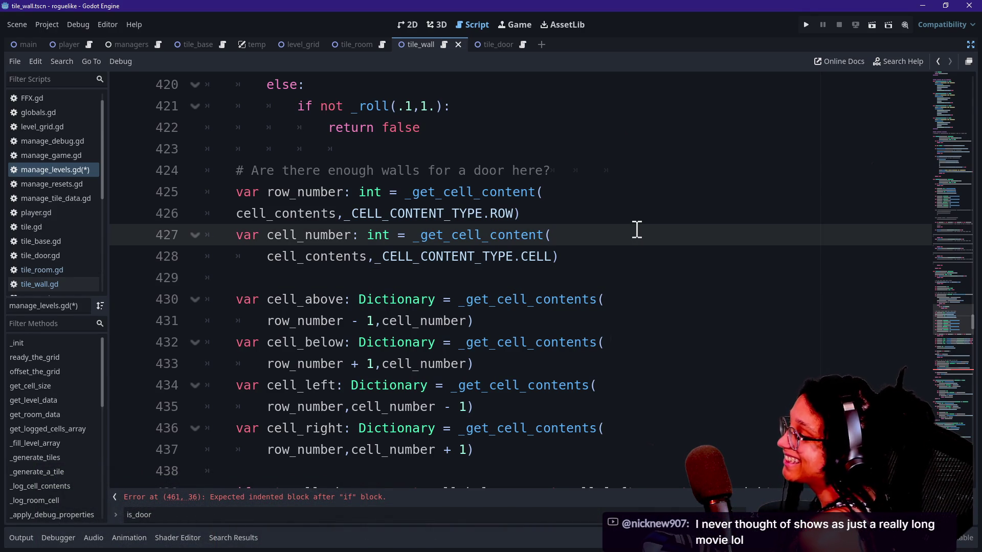
key("Down")
key("Up")
key("Up")
key("Down")
key("Down")
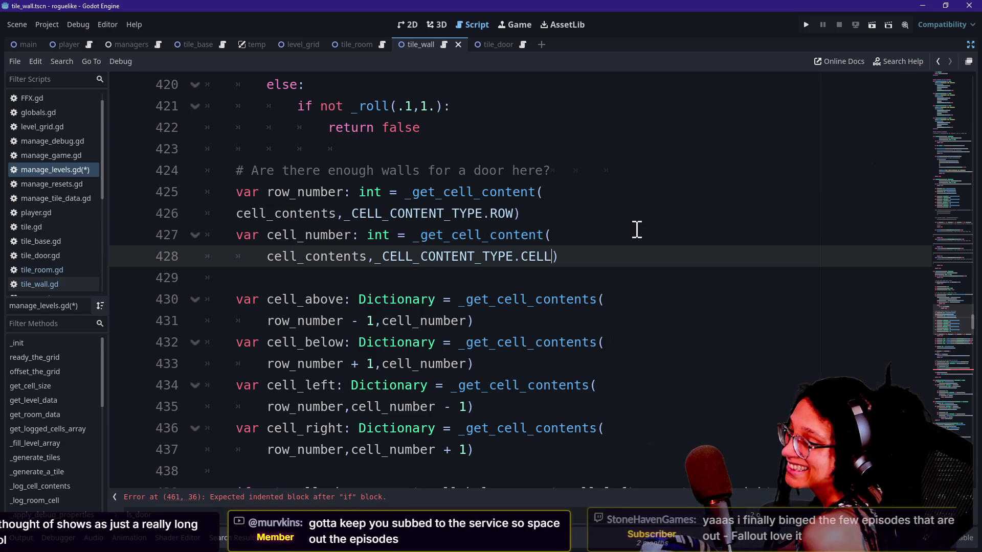